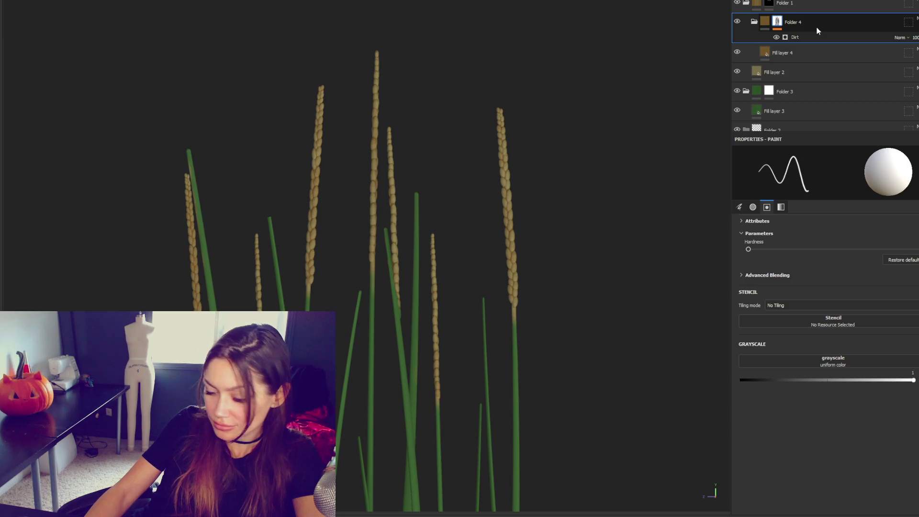
Step: Duplicate Folder 4 and set the copy's Fill layer base colour to brown 564936
key(ctrl+d)
click(811, 40)
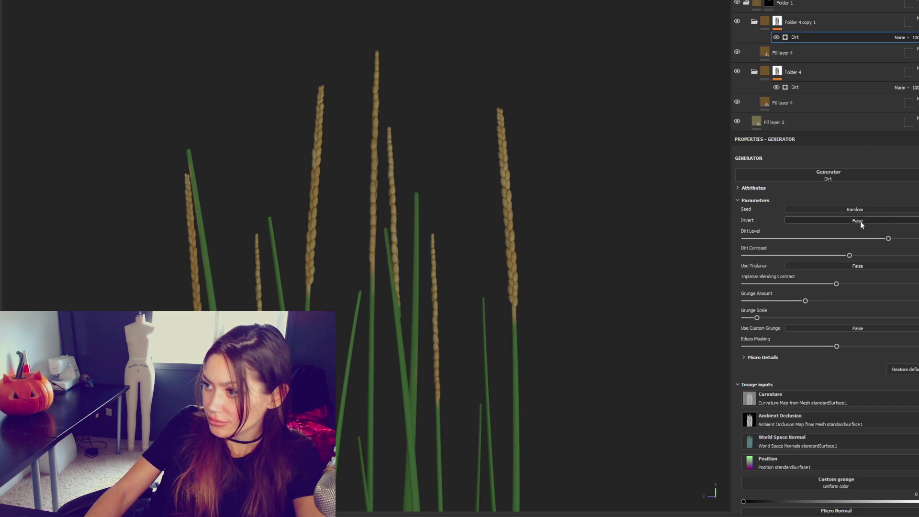
click(805, 54)
click(825, 243)
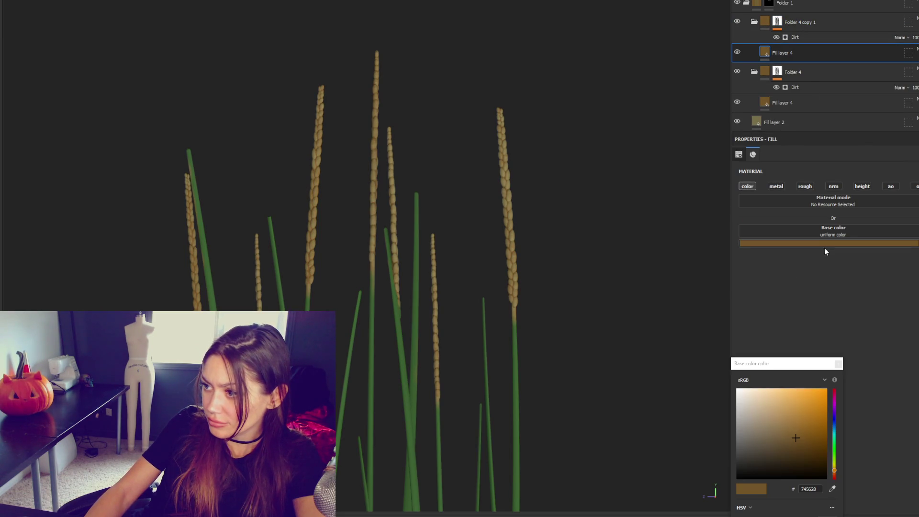
click(801, 460)
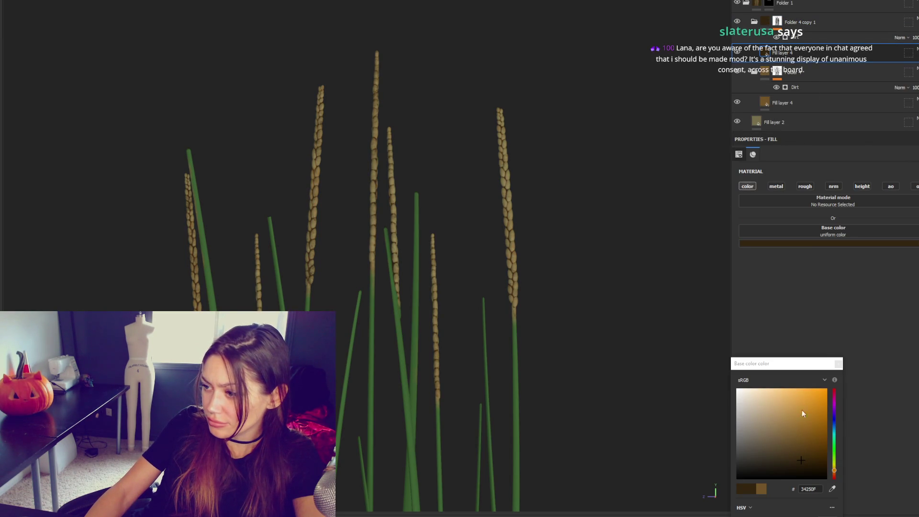
click(779, 452)
click(771, 448)
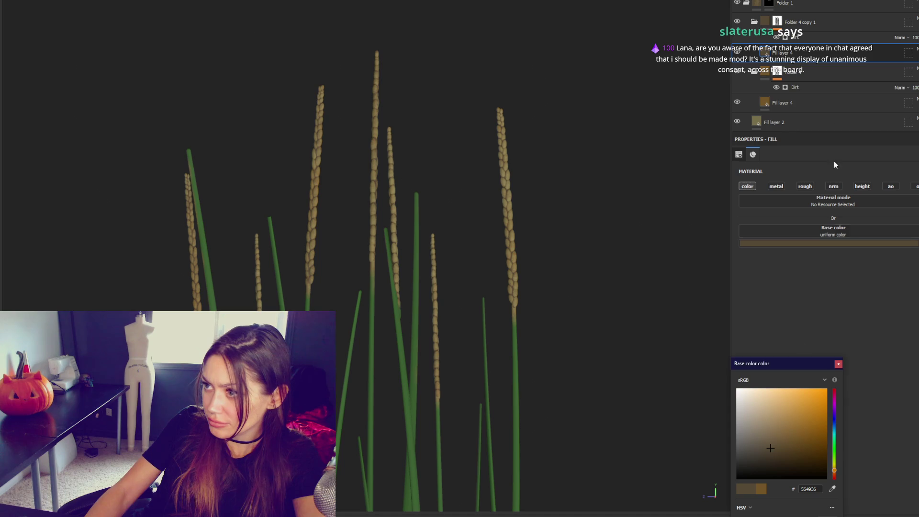
Step: Slightly lower Dirt Level and Dirt Contrast on the original folder's Dirt generator
click(812, 103)
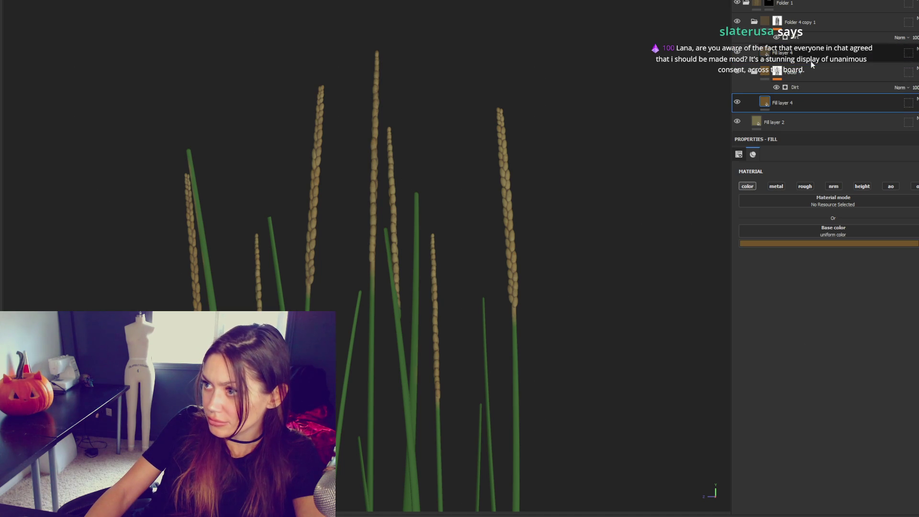
click(817, 87)
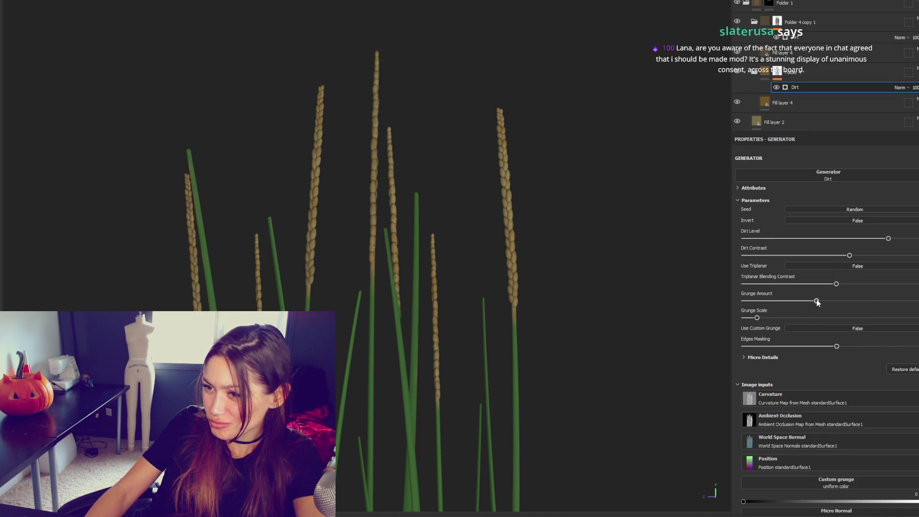
drag(873, 241, 891, 239)
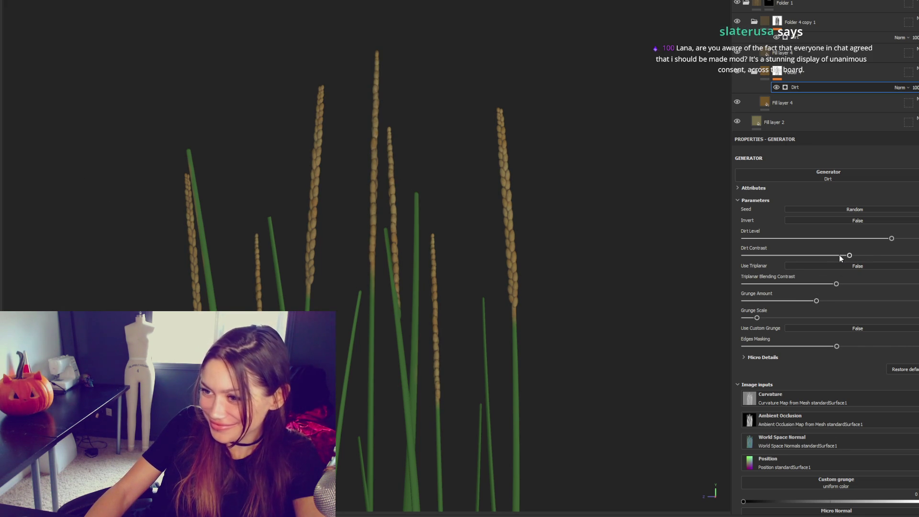
drag(871, 256, 832, 256)
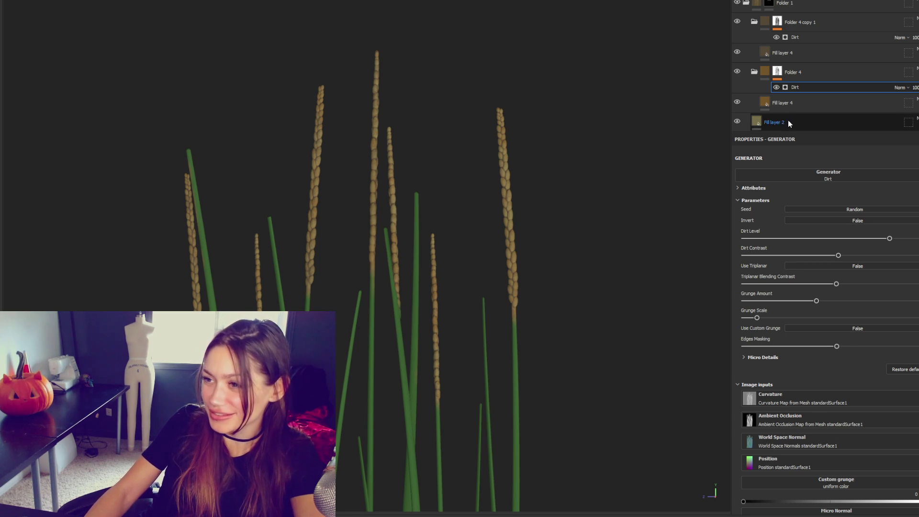
scroll(493, 256, down, 3)
scroll(488, 262, up, 5)
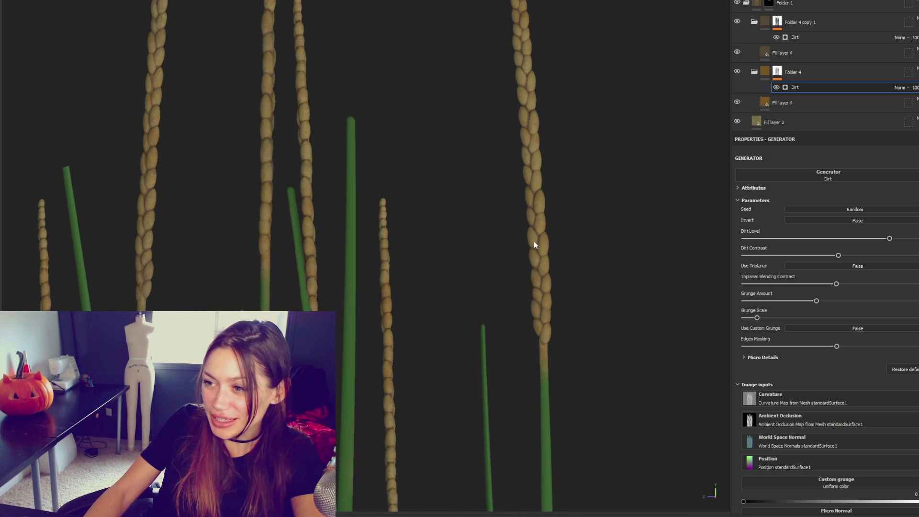
Step: Select Folder 1's mask and set the painting grayscale value to 0 (black)
click(746, 3)
click(768, 3)
click(763, 381)
drag(763, 380, 740, 381)
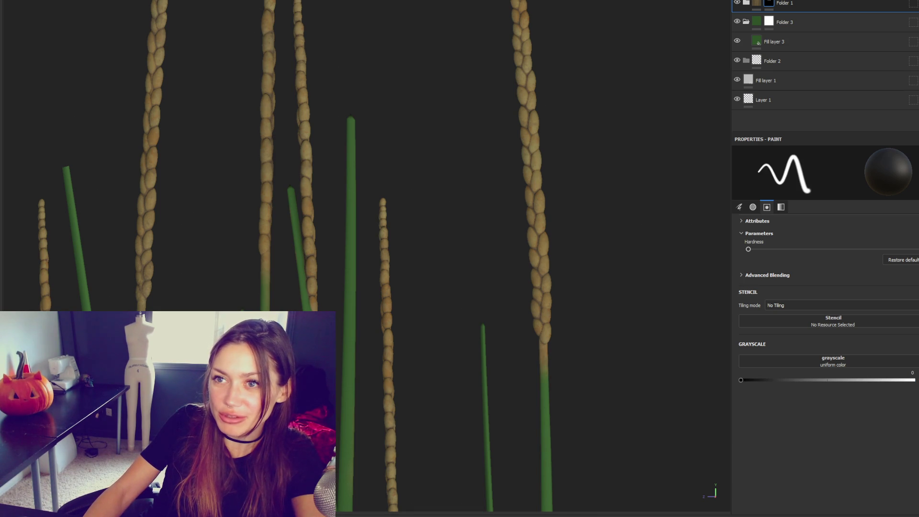
Step: Brush black along the lower stems to remove the golden colour, then check from other angles
drag(549, 355, 552, 461)
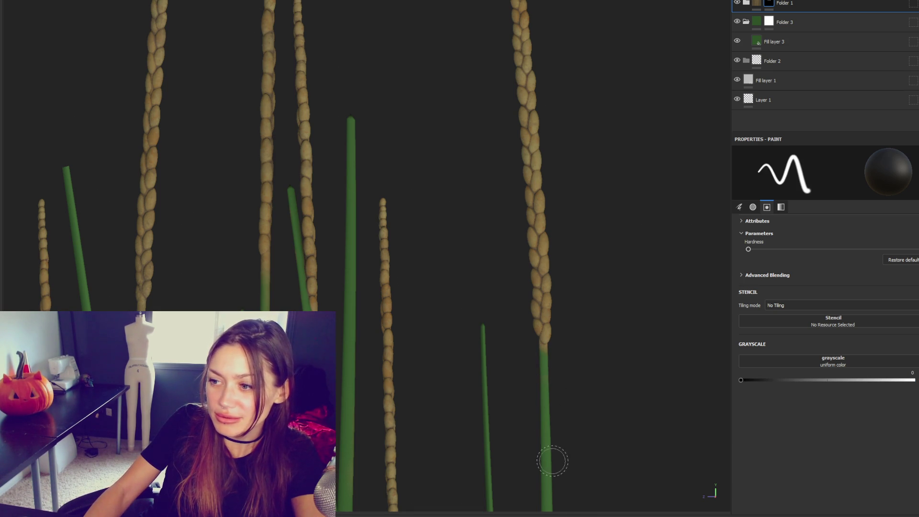
drag(541, 355, 541, 437)
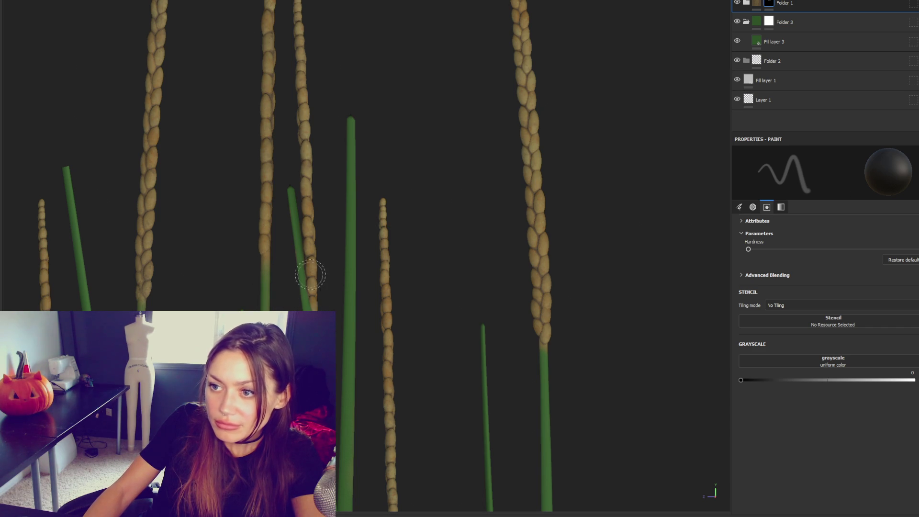
alt+drag(335, 311, 430, 338)
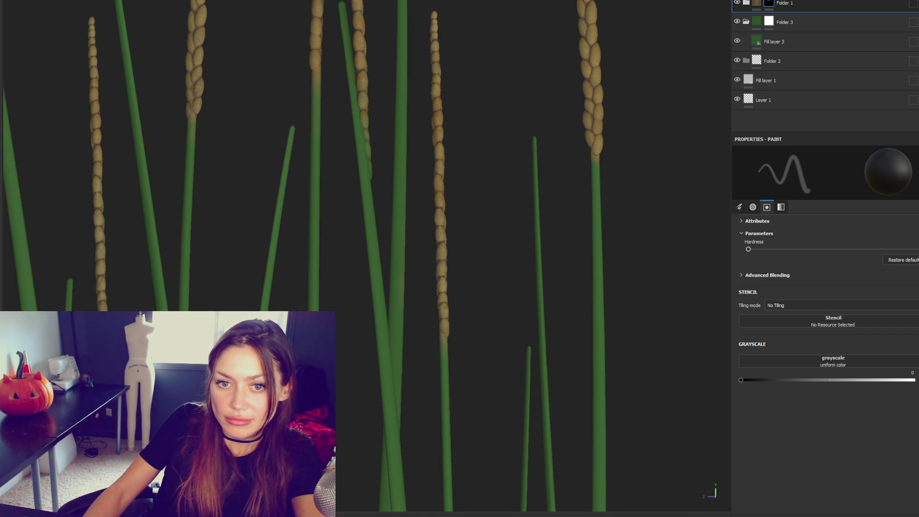
alt+drag(345, 311, 381, 294)
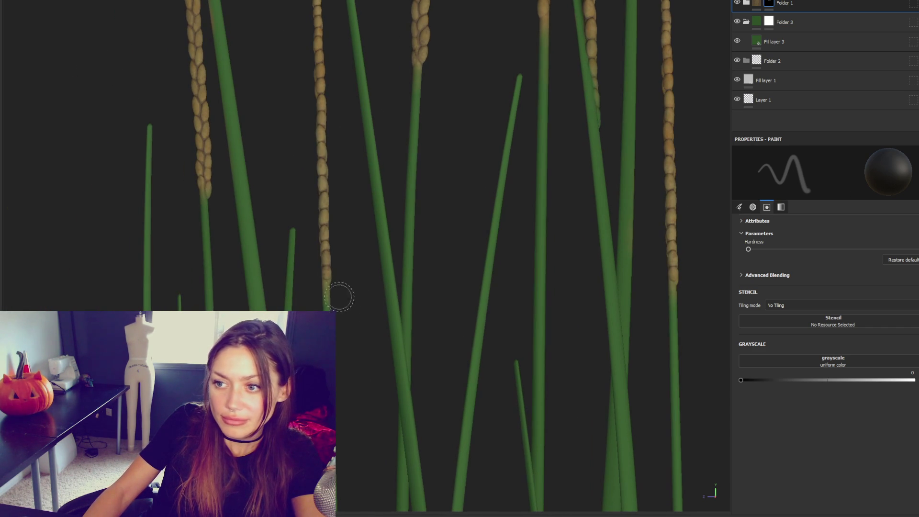
scroll(435, 308, down, 5)
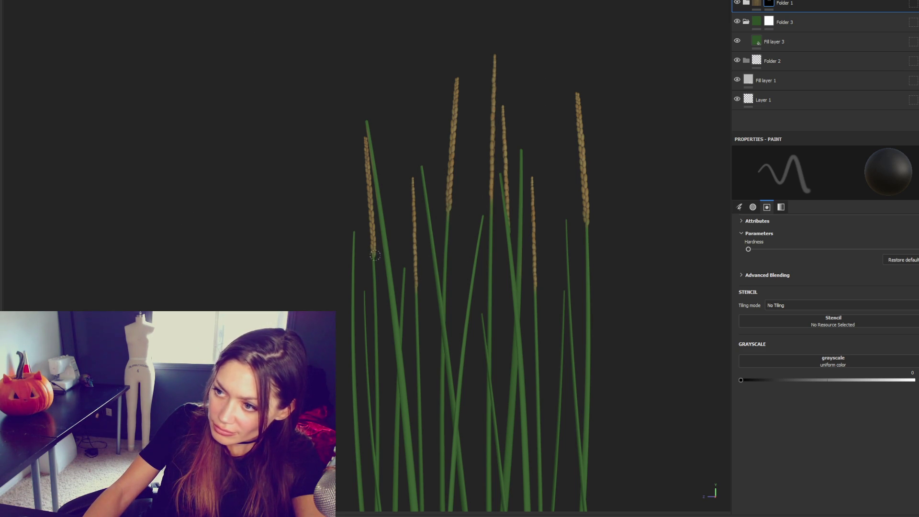
click(783, 48)
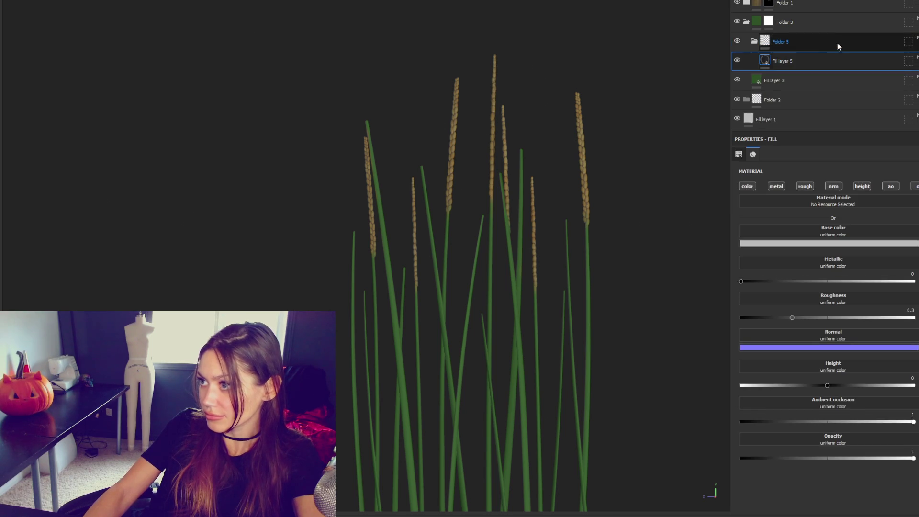
Step: Give Folder 5 a black mask with a Dirt generator
right_click(838, 43)
click(836, 53)
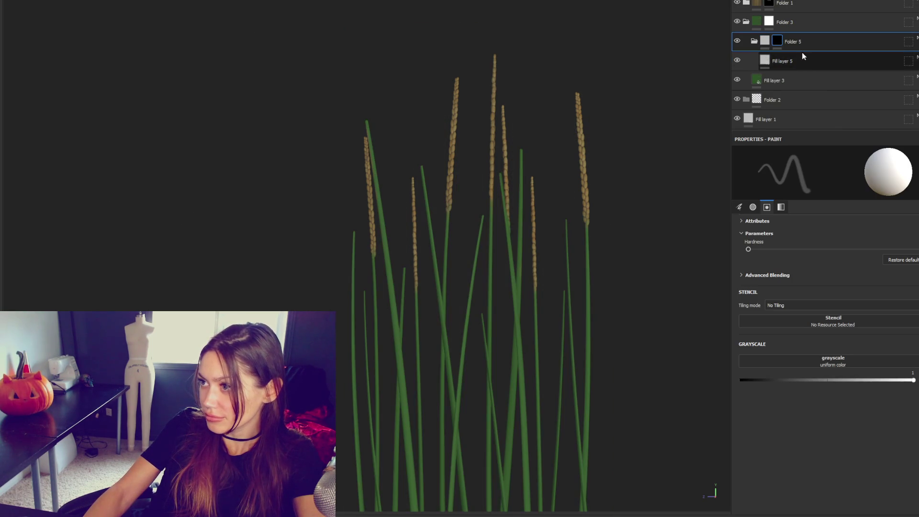
right_click(866, 35)
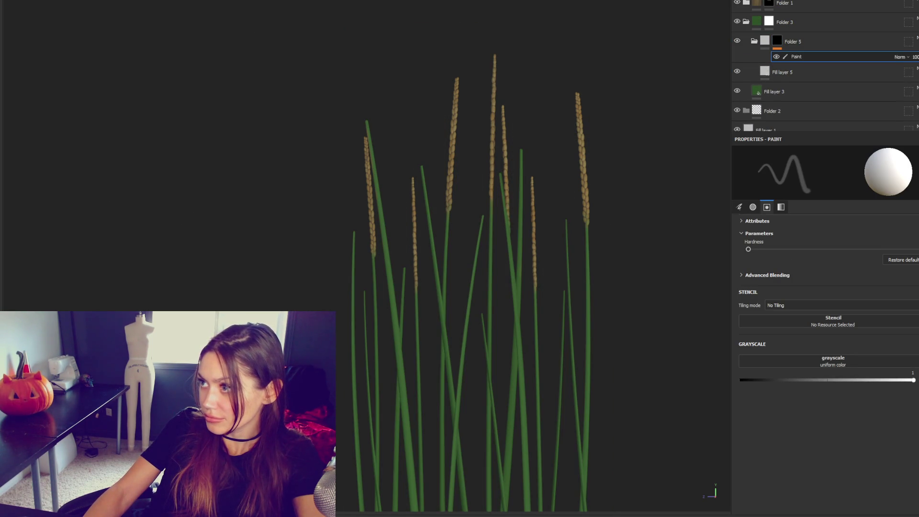
click(881, 2)
click(845, 178)
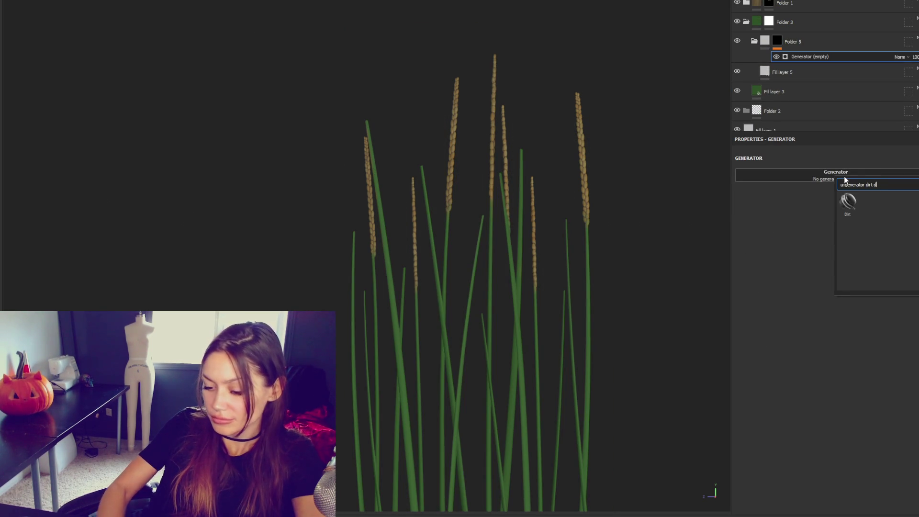
click(851, 200)
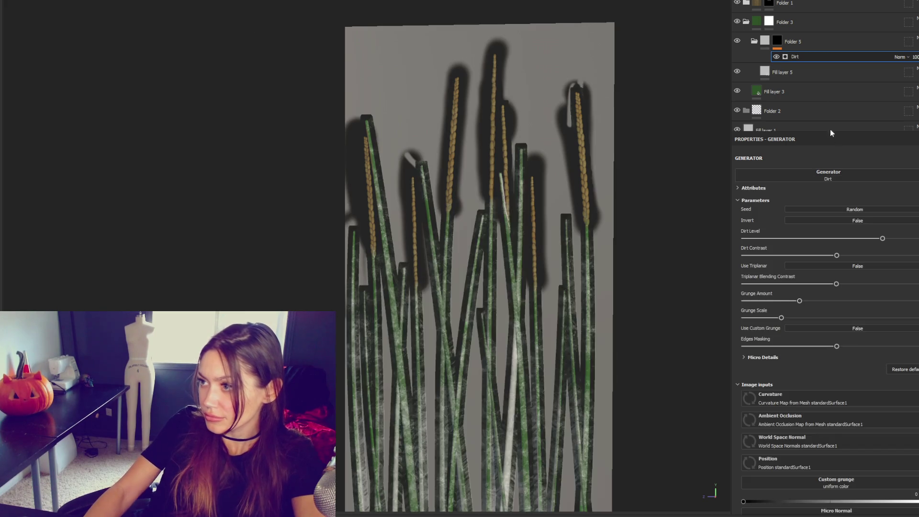
Step: Disable every channel on Fill layer 5 except base colour
click(789, 75)
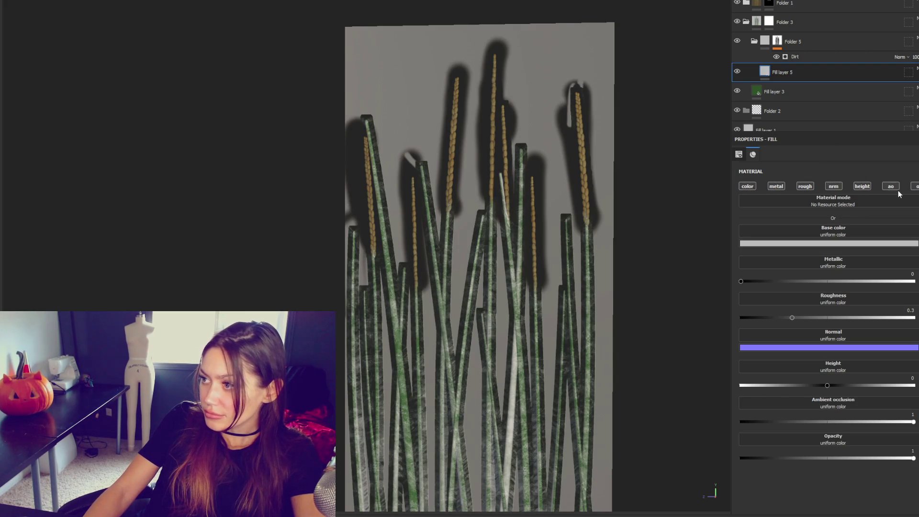
click(914, 186)
click(891, 186)
click(861, 186)
click(833, 186)
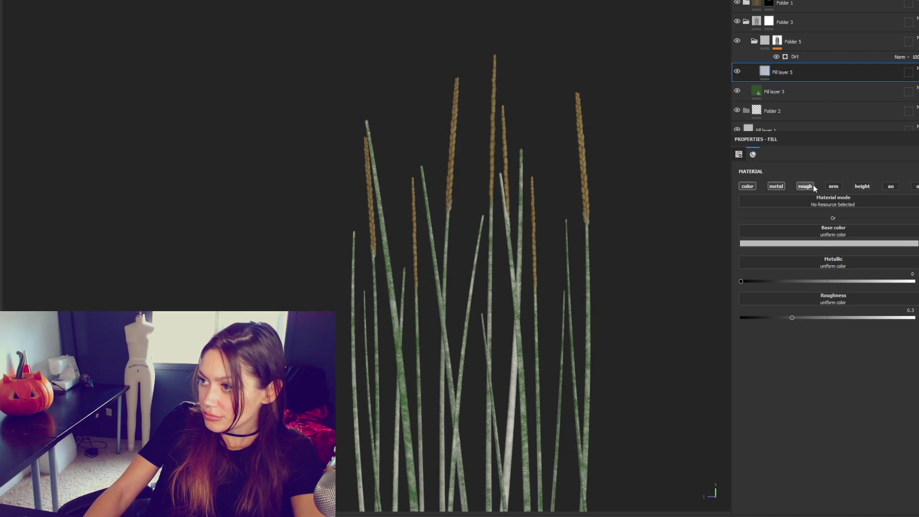
click(784, 186)
click(805, 186)
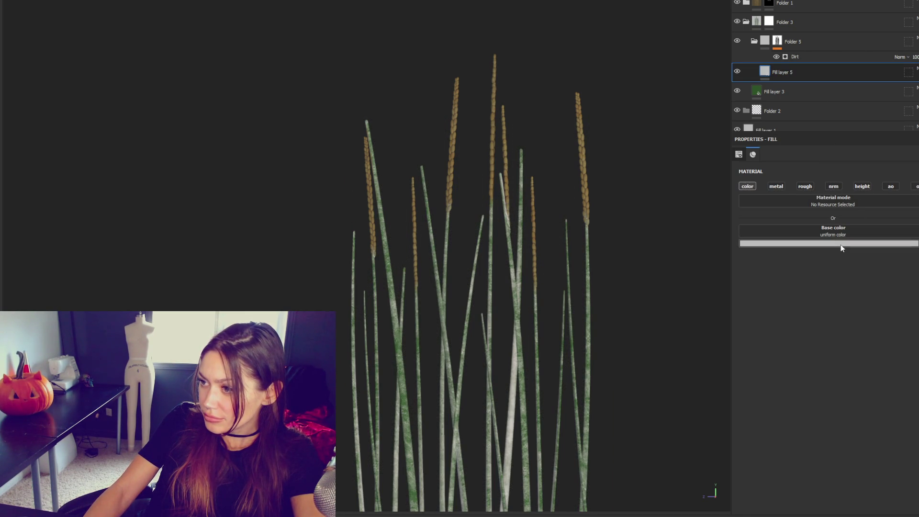
click(841, 244)
click(830, 95)
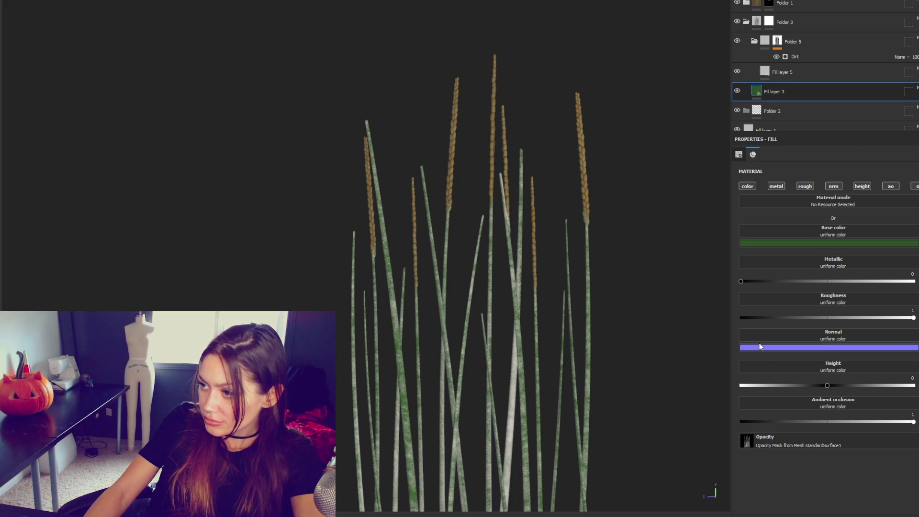
Step: Lower grunge scale, raise grunge amount, and fine-tune Dirt Level and Contrast on the Dirt generator
click(797, 57)
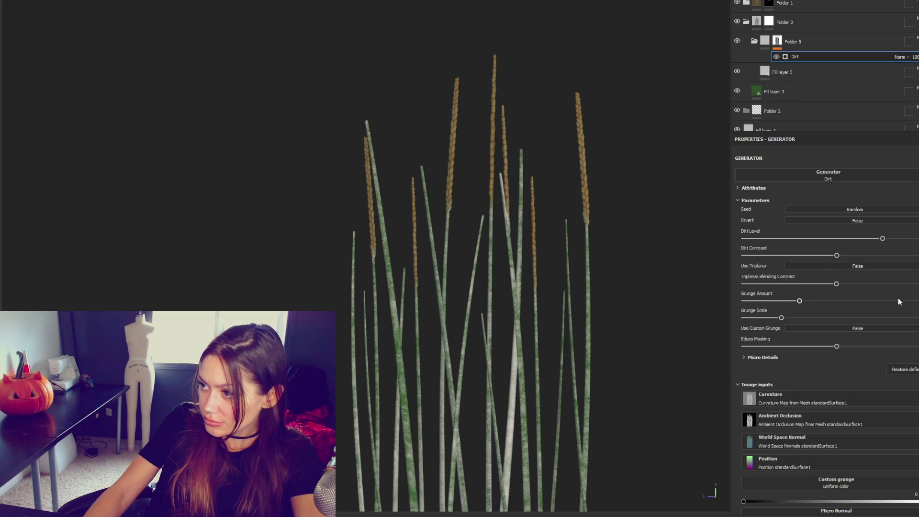
click(756, 317)
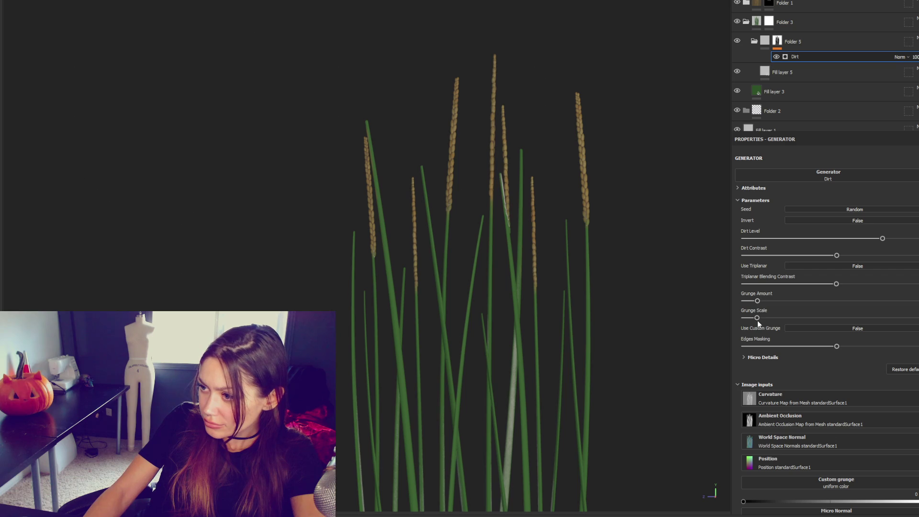
click(772, 302)
click(910, 239)
mouse_move(909, 239)
mouse_down()
mouse_move(862, 238)
mouse_move(889, 240)
mouse_up()
click(808, 255)
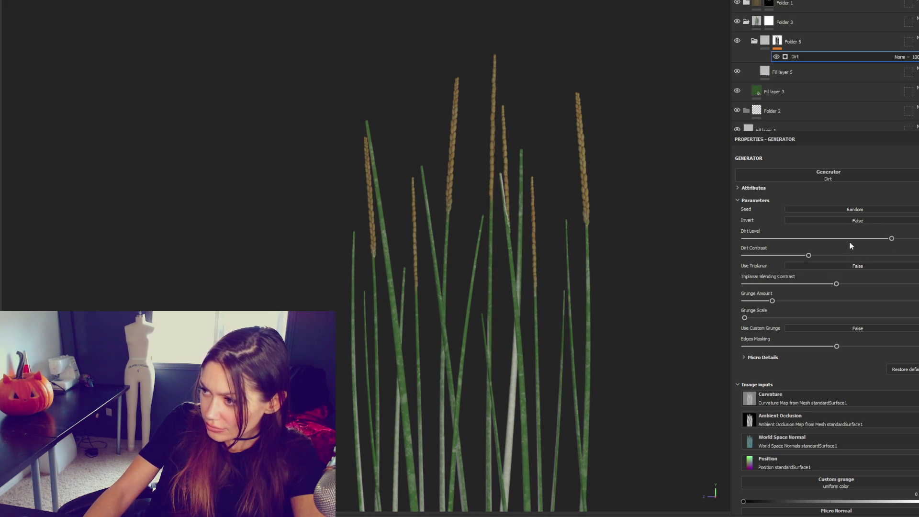
click(842, 72)
Step: Set Fill layer 5's base colour to olive 656C3D
click(831, 243)
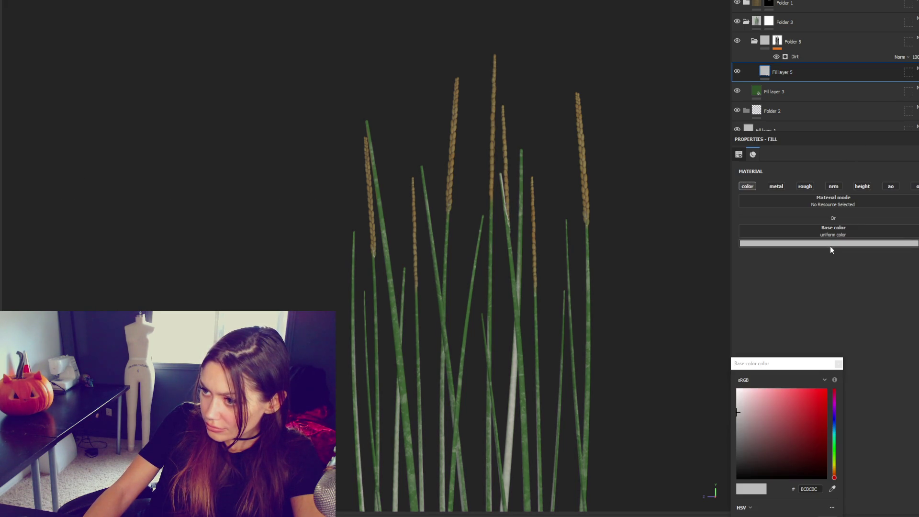
click(751, 439)
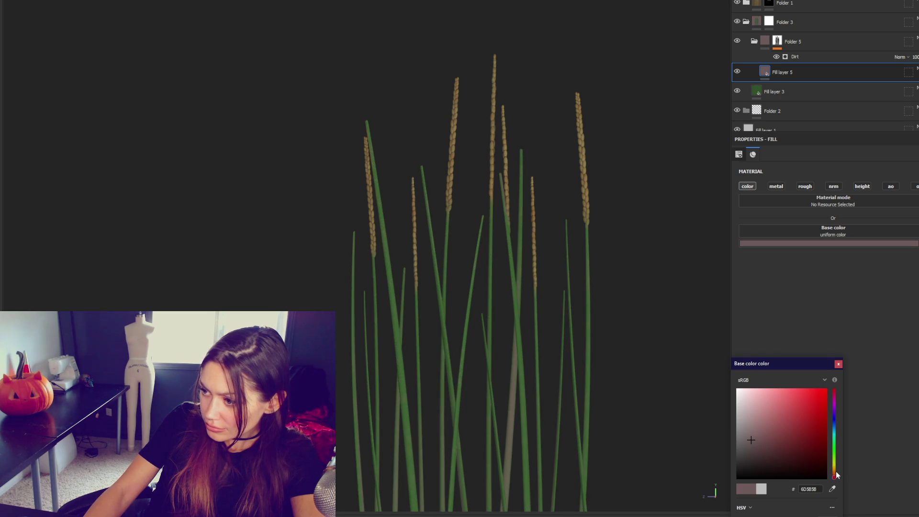
drag(836, 475, 834, 473)
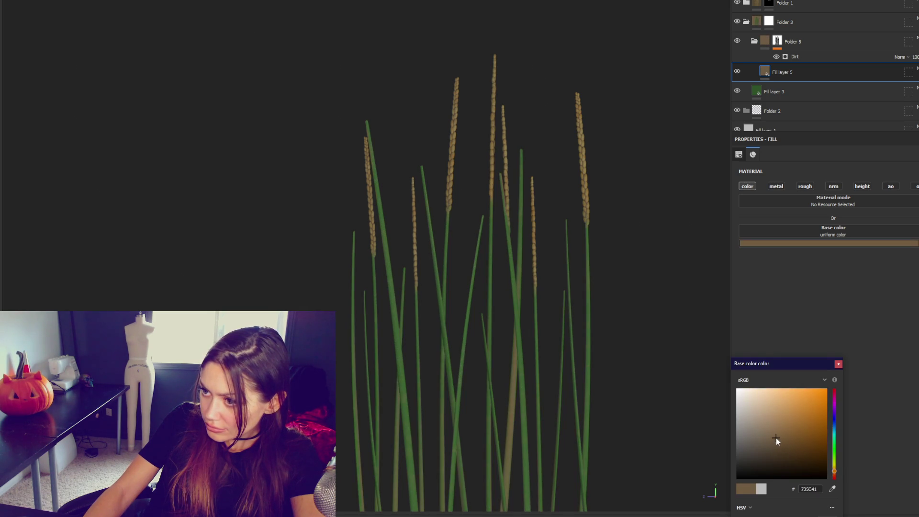
click(834, 462)
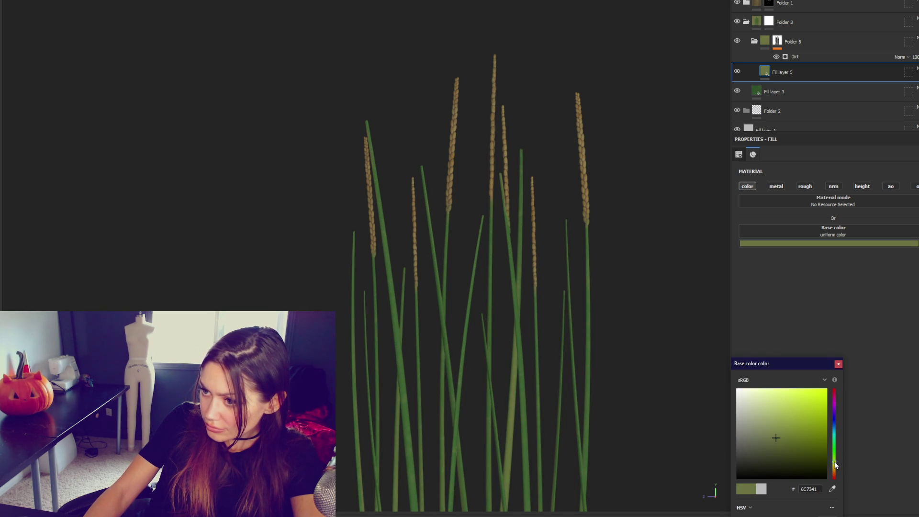
drag(768, 453, 773, 437)
click(661, 243)
scroll(676, 242, down, 2)
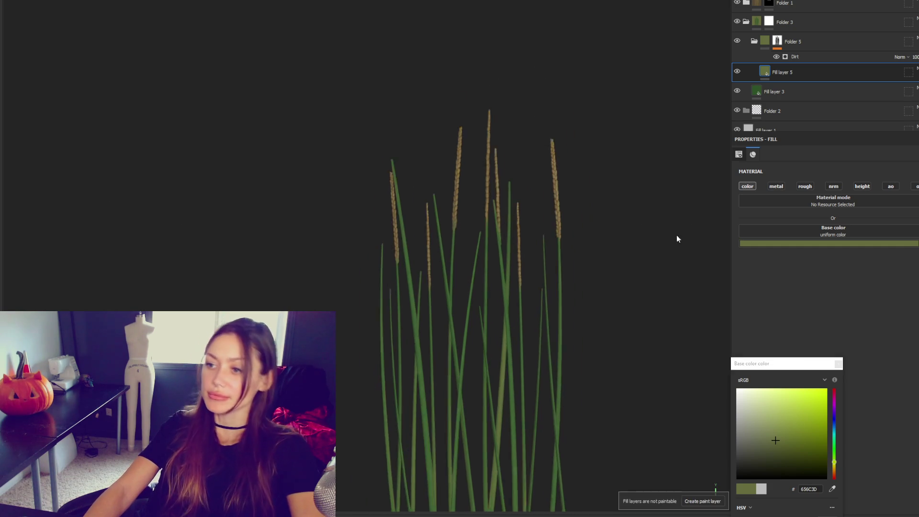
scroll(677, 244, up, 3)
middle_drag(668, 287, 578, 184)
Step: Darken Fill layer 3's grass green base colour to 2D3E2A
click(822, 89)
click(858, 241)
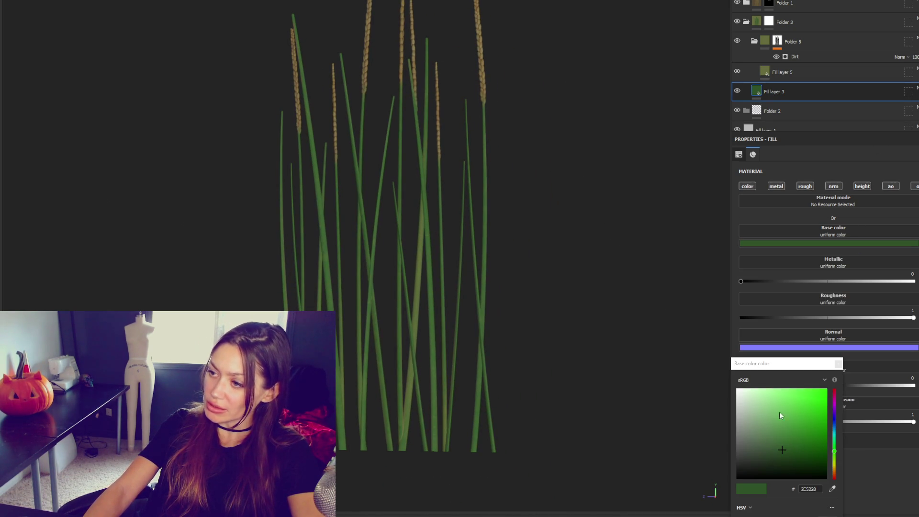
click(766, 455)
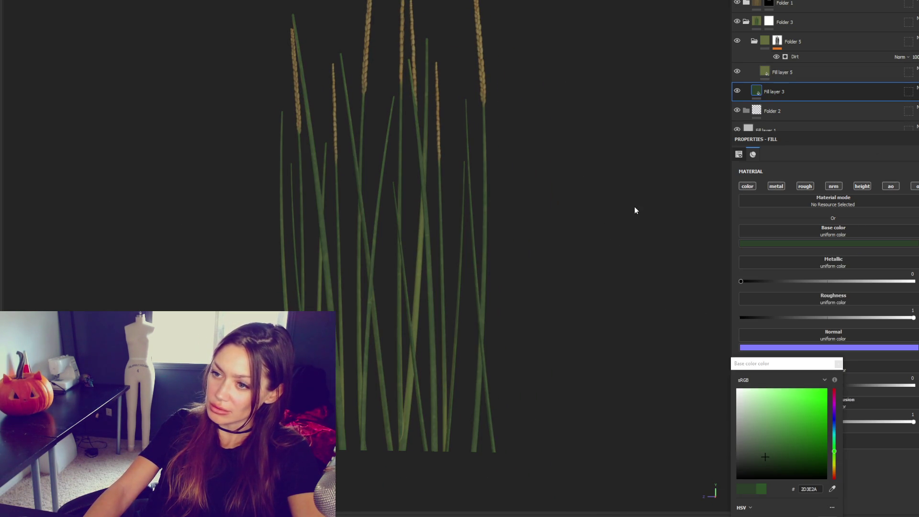
scroll(641, 162, down, 2)
mouse_move(639, 159)
alt+mouse_down()
mouse_move(184, 164)
mouse_move(648, 156)
alt+mouse_up()
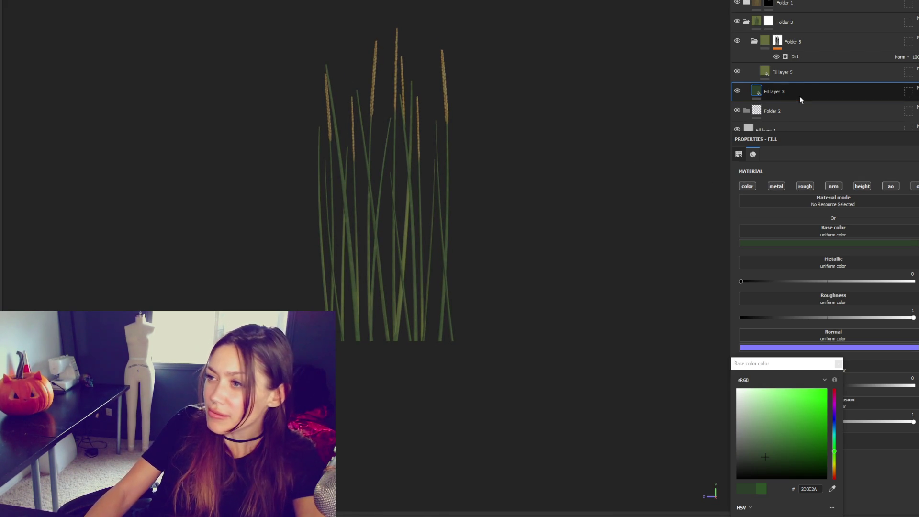
Step: Duplicate Folder 1 with Ctrl+D and select the new Folder 1 copy 1 at the top
click(746, 21)
click(797, 6)
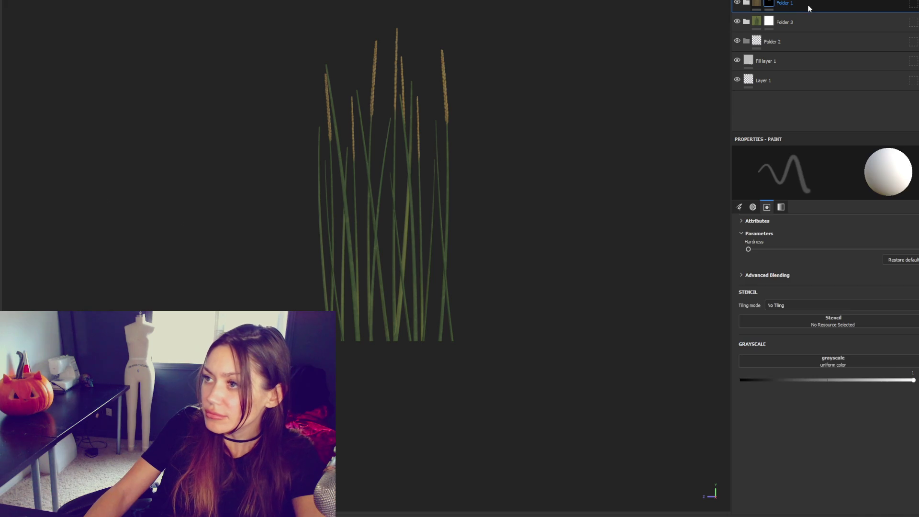
key(ctrl+d)
right_click(805, 7)
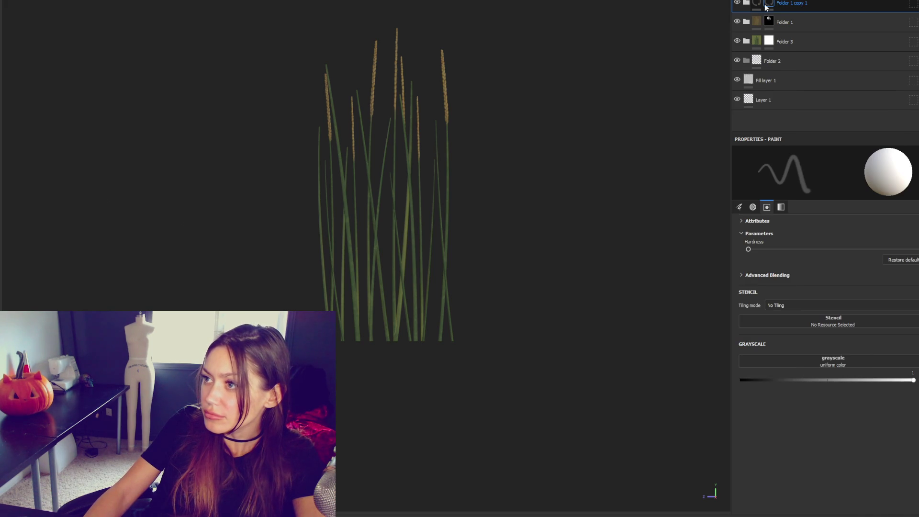
click(746, 3)
click(819, 24)
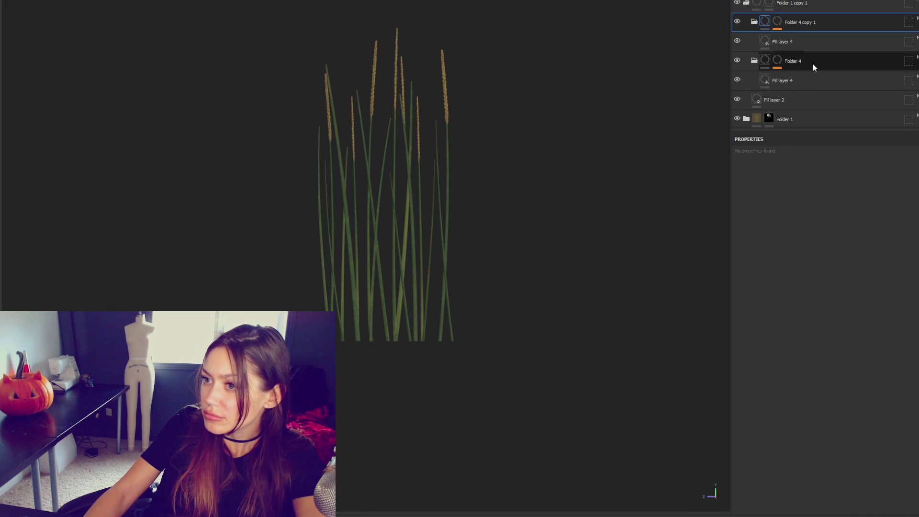
click(808, 7)
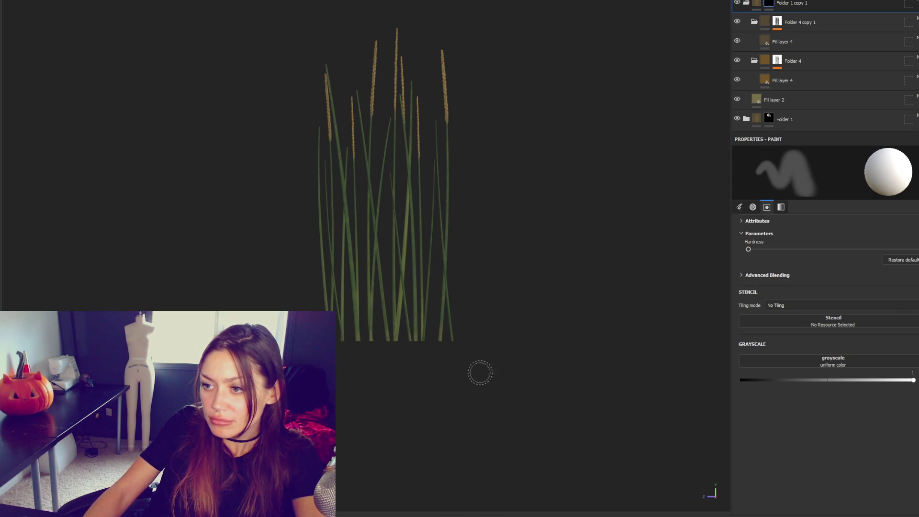
Step: Set the brush grayscale to black on Folder 1 copy 1's mask to paint the lower grass blades
mouse_move(481, 342)
alt+mouse_down()
mouse_move(403, 362)
mouse_move(396, 350)
alt+mouse_up()
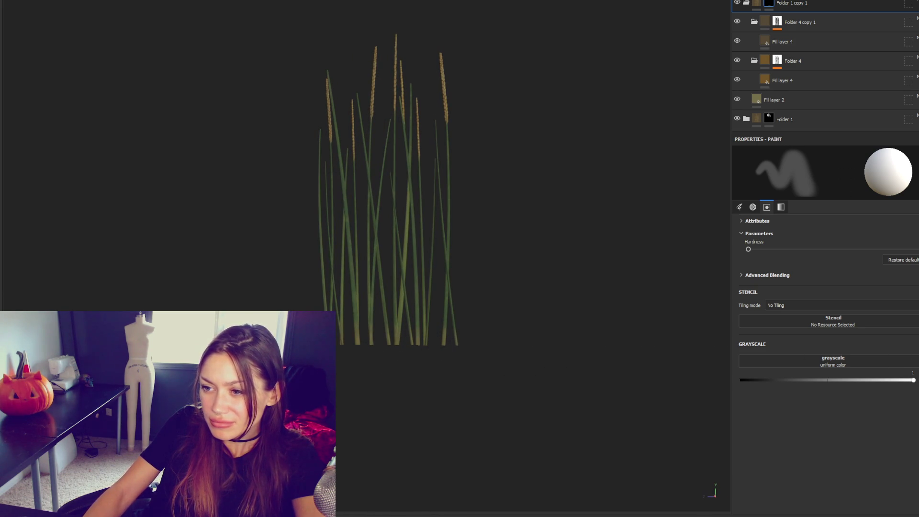
mouse_move(793, 382)
mouse_down()
mouse_move(742, 381)
mouse_move(915, 379)
mouse_up()
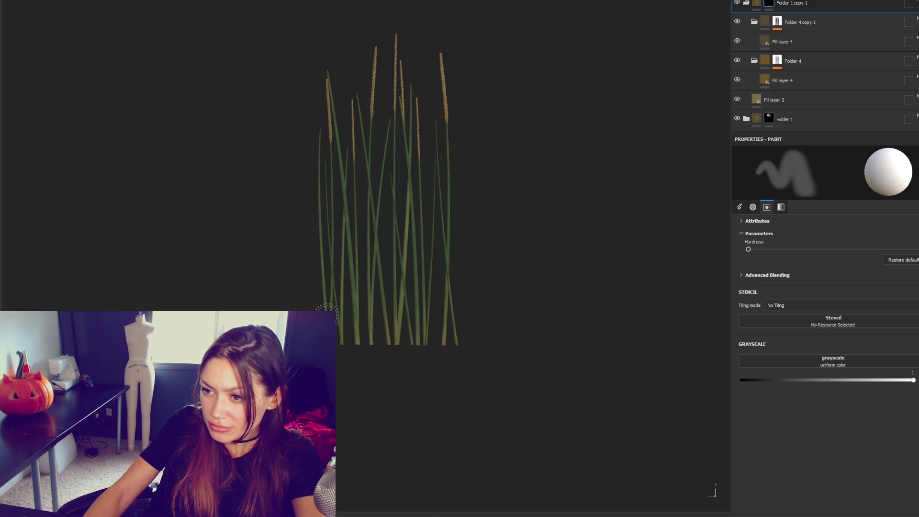
drag(765, 381, 740, 380)
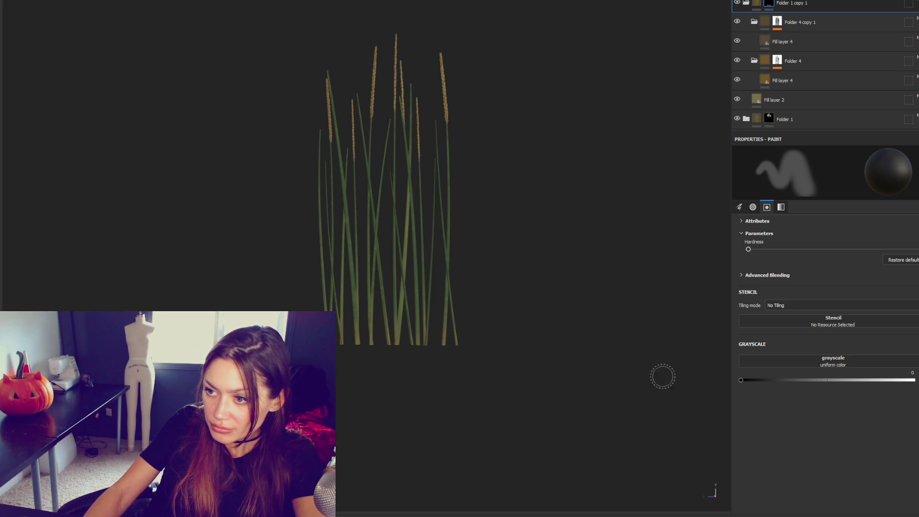
key(ctrl+z)
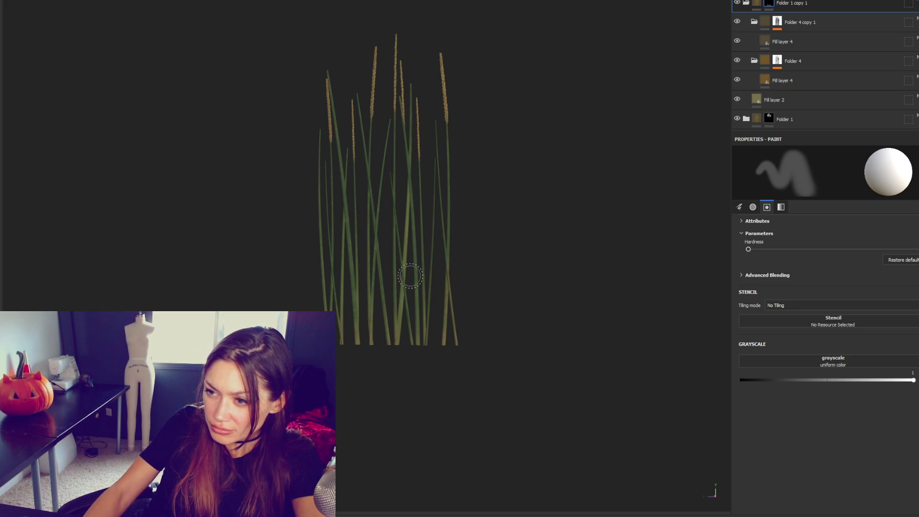
click(741, 380)
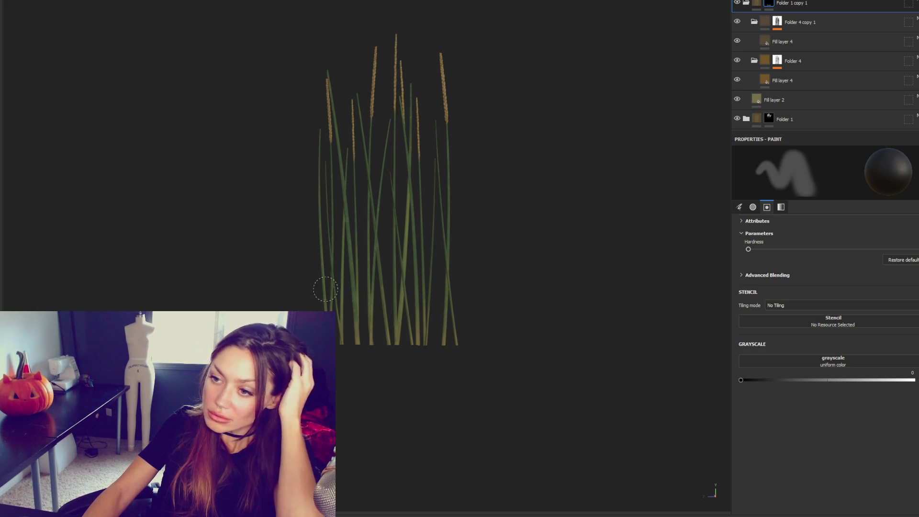
scroll(461, 229, up, 3)
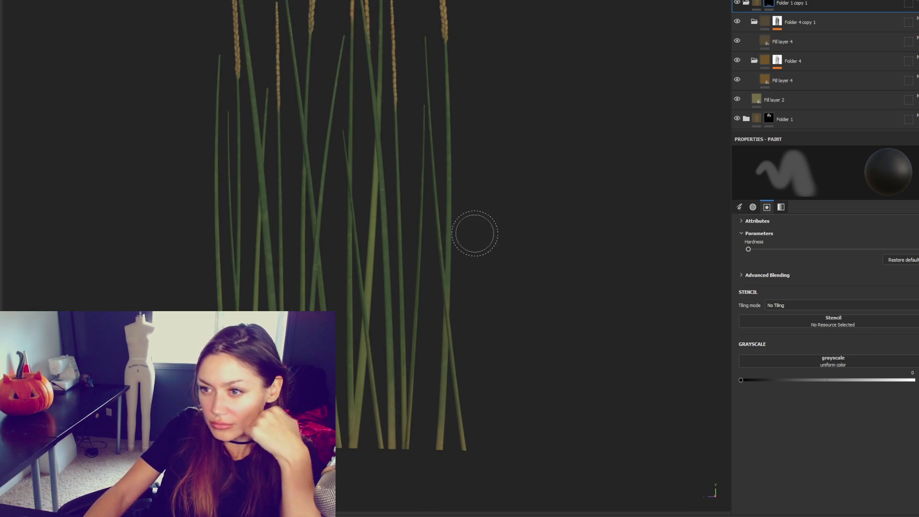
scroll(455, 274, up, 2)
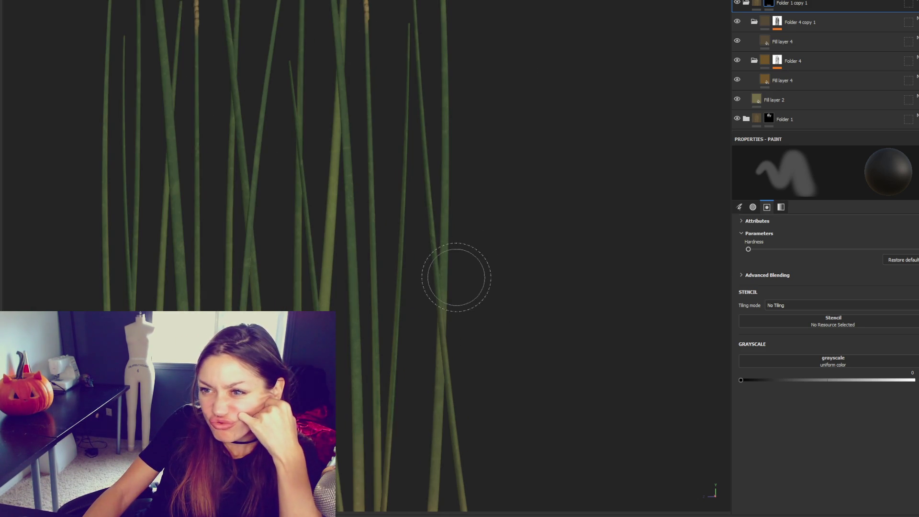
scroll(456, 277, down, 2)
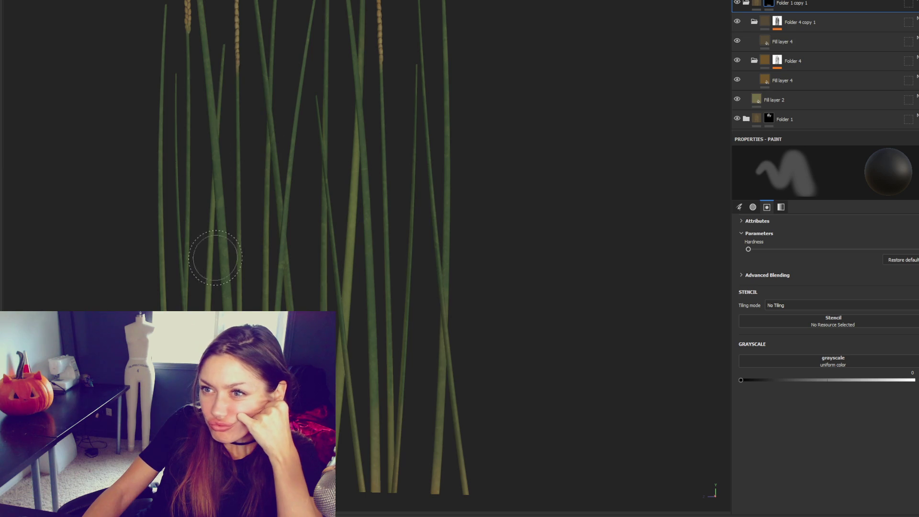
scroll(201, 154, up, 2)
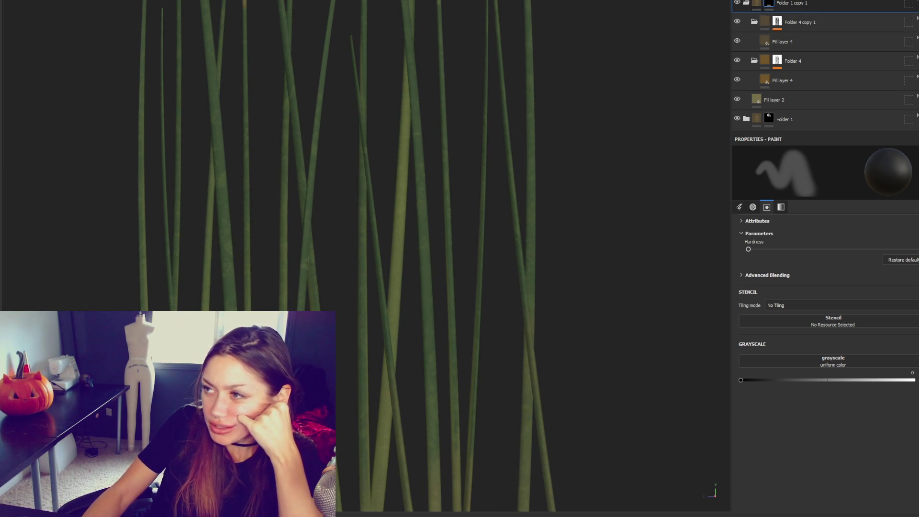
click(746, 3)
Step: Duplicate Folder 5 into Folder 5 copy 1 and inspect its Dirt generator settings
click(746, 41)
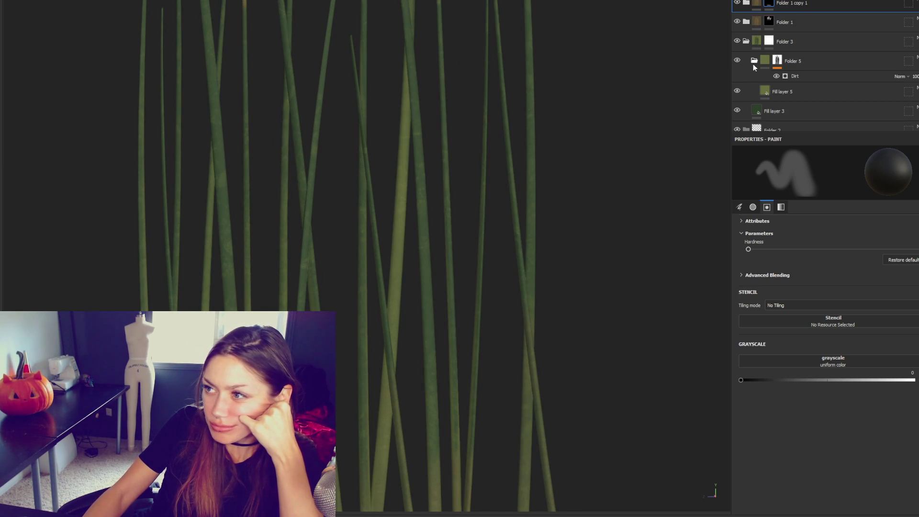
click(826, 61)
key(ctrl+d)
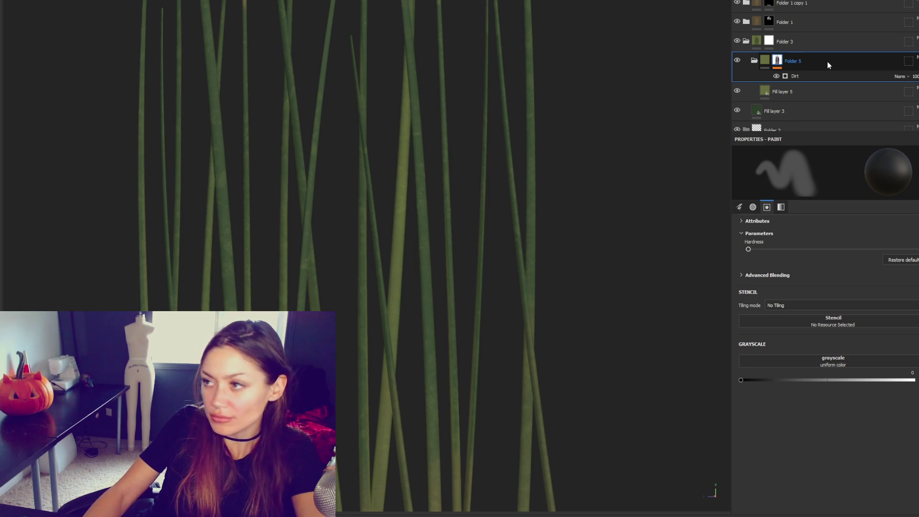
click(841, 75)
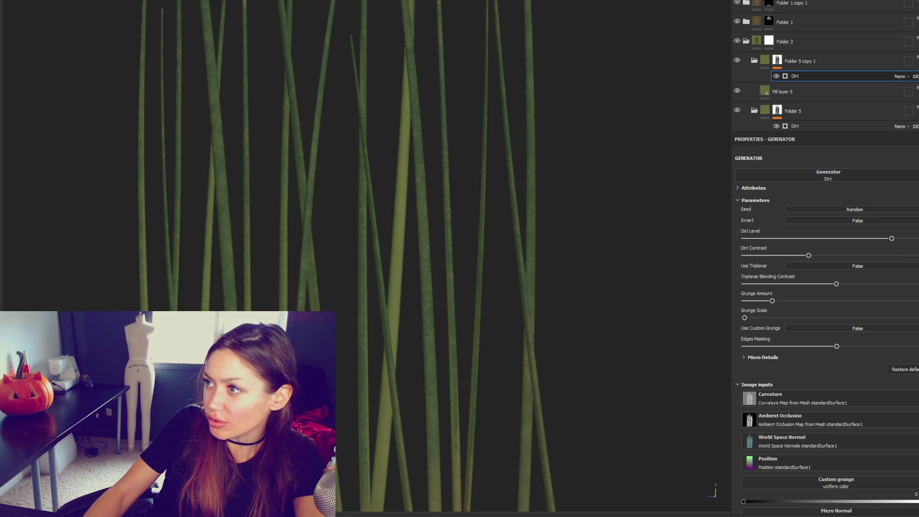
click(822, 89)
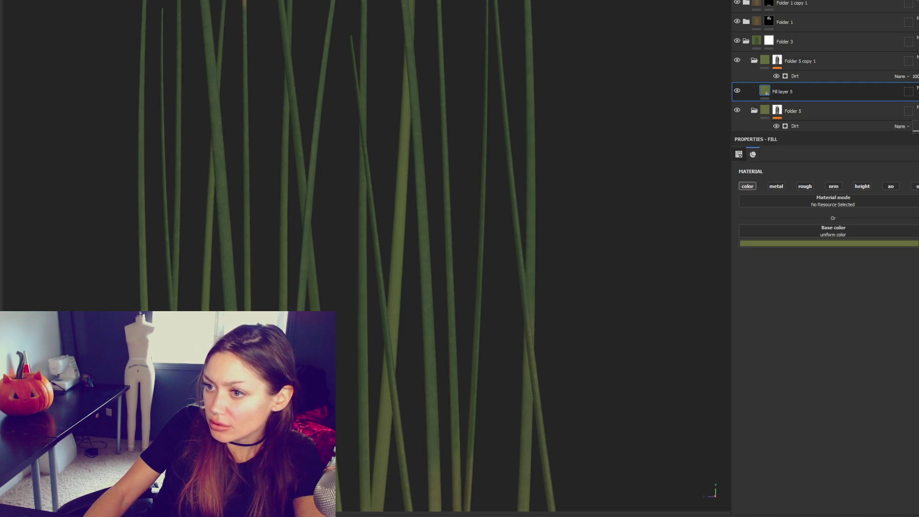
Step: Bring up the Export textures dialog with Ctrl+Shift+E
scroll(607, 169, down, 3)
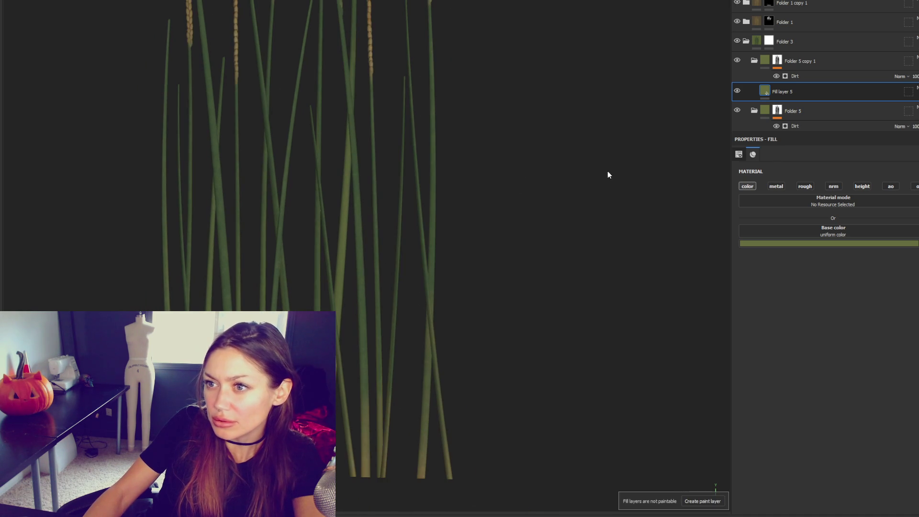
scroll(607, 171, down, 3)
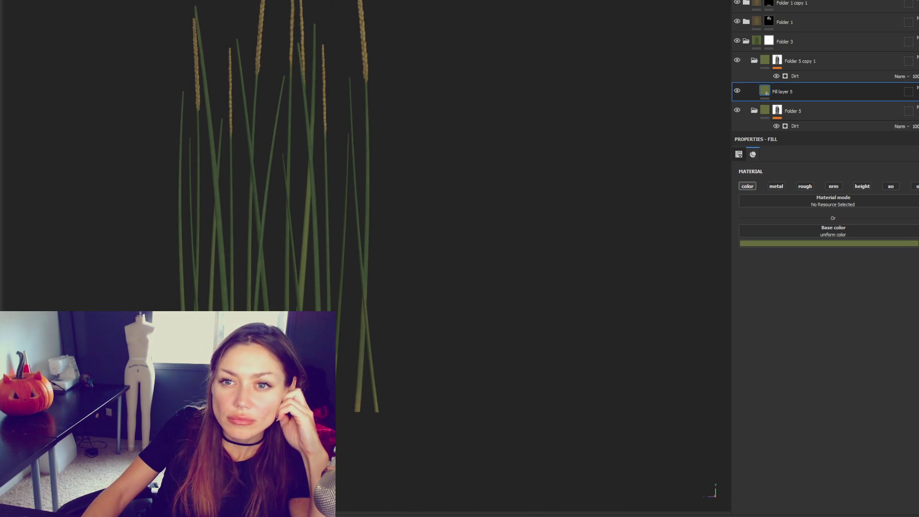
key(ctrl+shift+e)
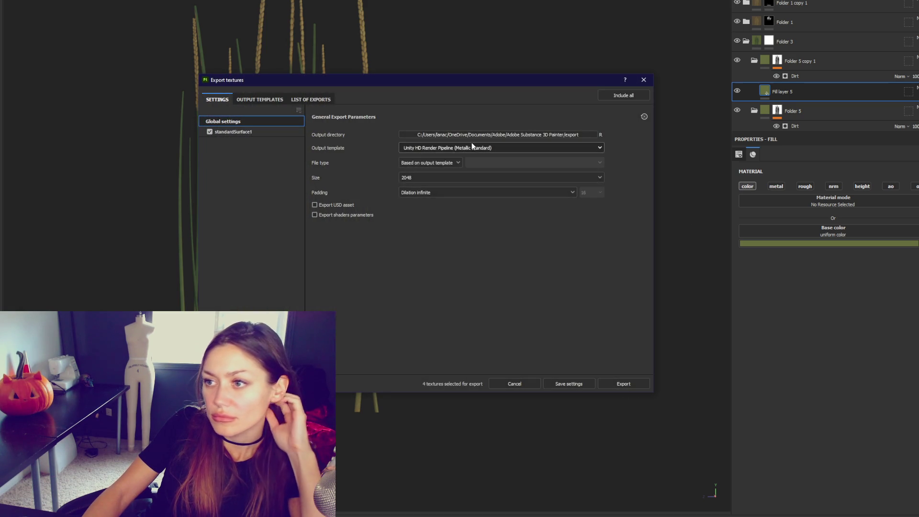
Step: Export the textures at 2048 using the Unity HD Render Pipeline (Metallic Standard) template
click(473, 147)
scroll(493, 201, up, 1)
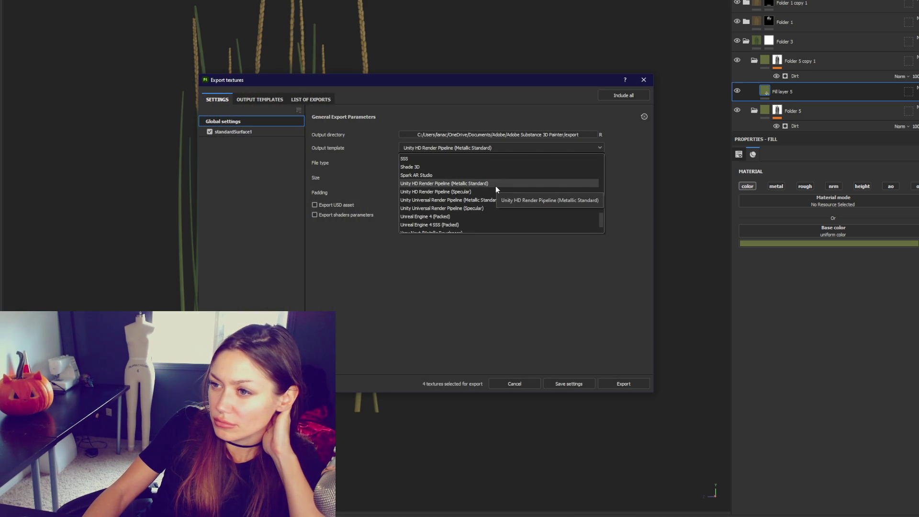
click(496, 184)
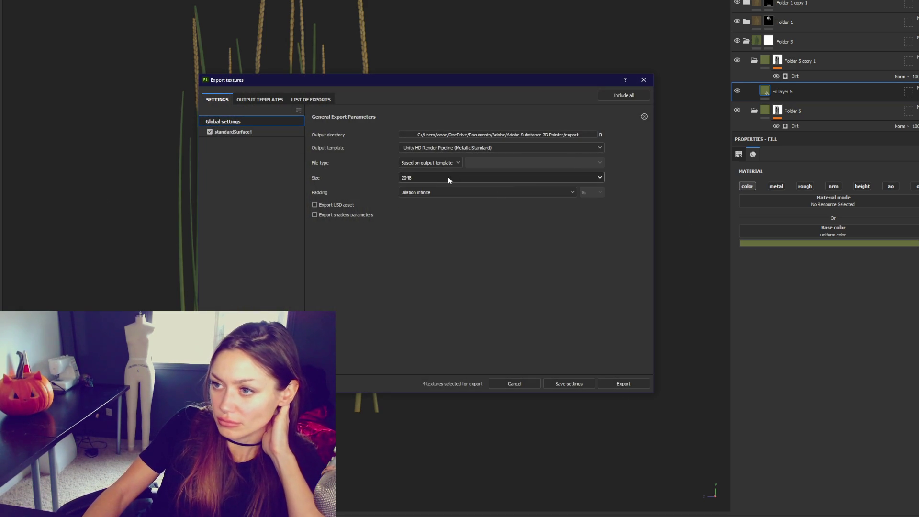
click(629, 383)
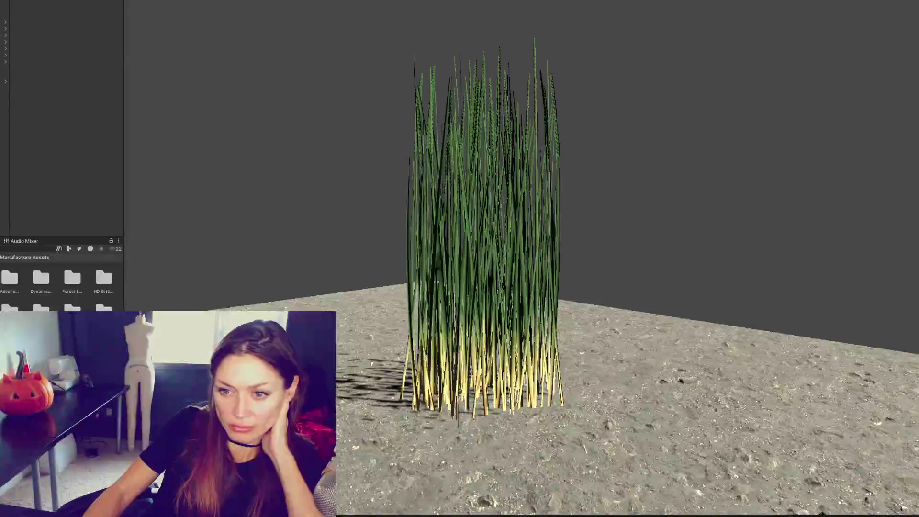
Step: Assign the seed-headed wheat grass texture to the Tall Grass material's Base Color slot
click(431, 267)
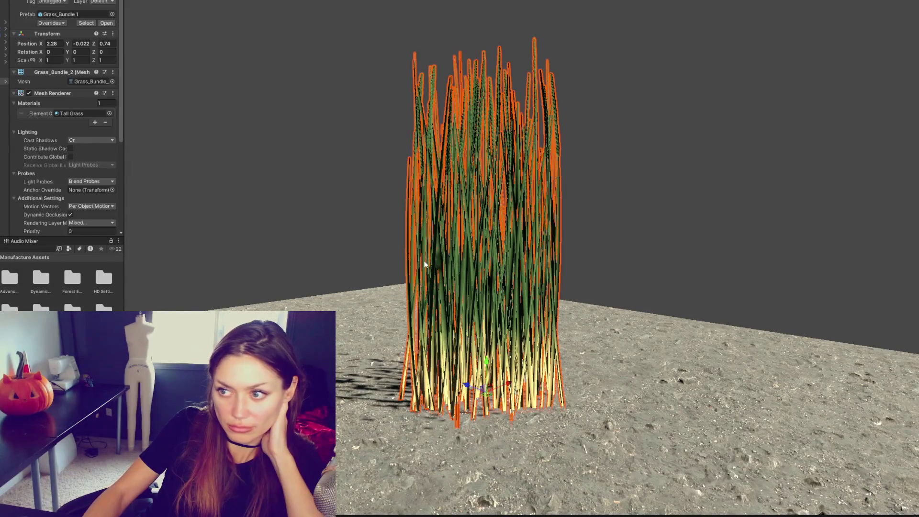
scroll(48, 113, down, 2)
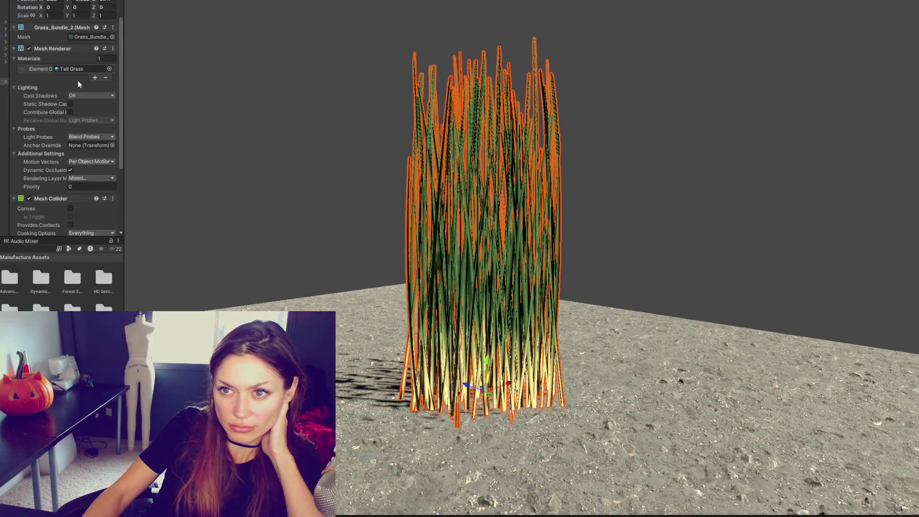
click(82, 69)
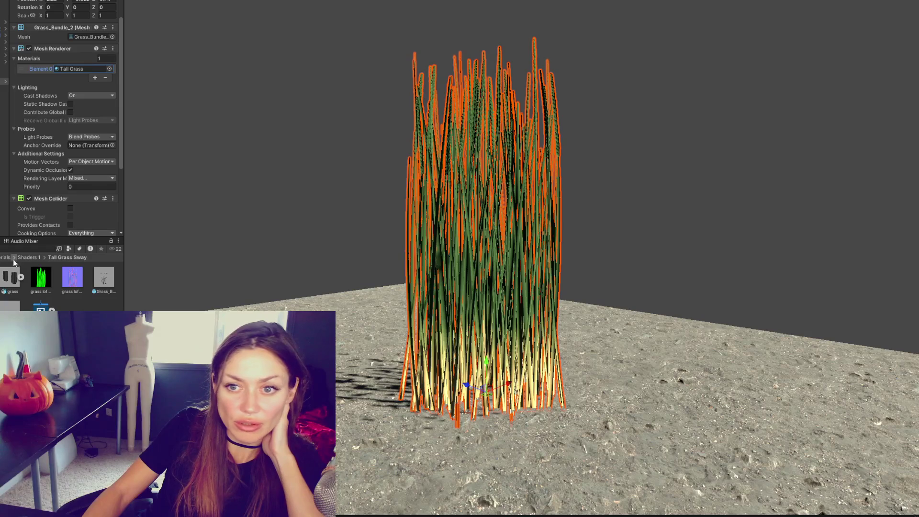
drag(122, 264, 172, 264)
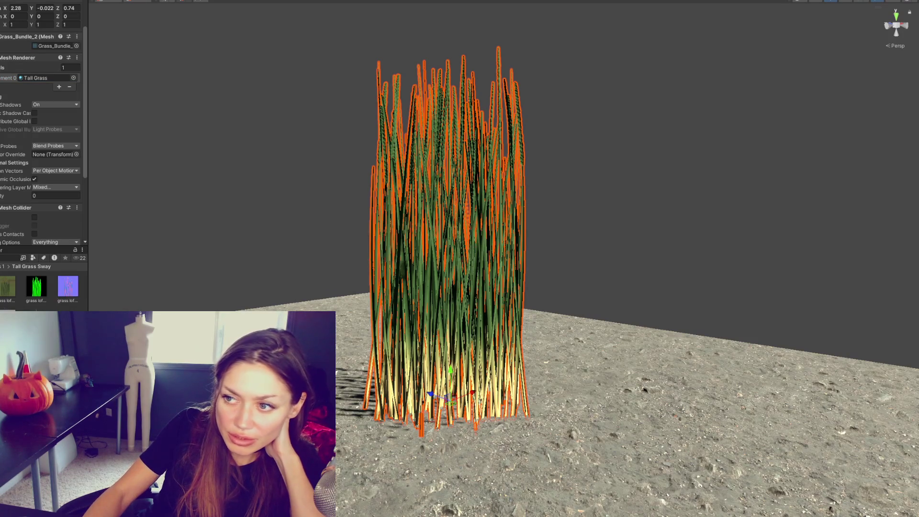
click(46, 78)
click(6, 297)
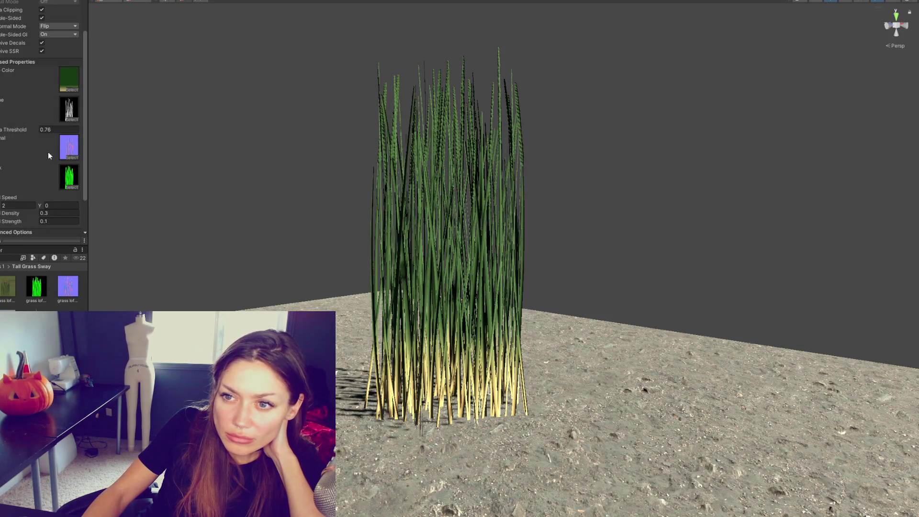
drag(4, 288, 69, 41)
click(306, 165)
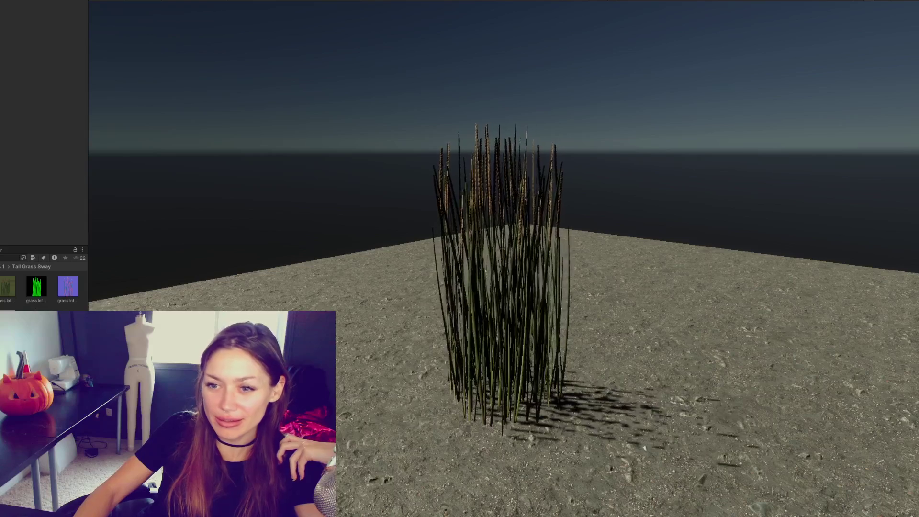
click(7, 304)
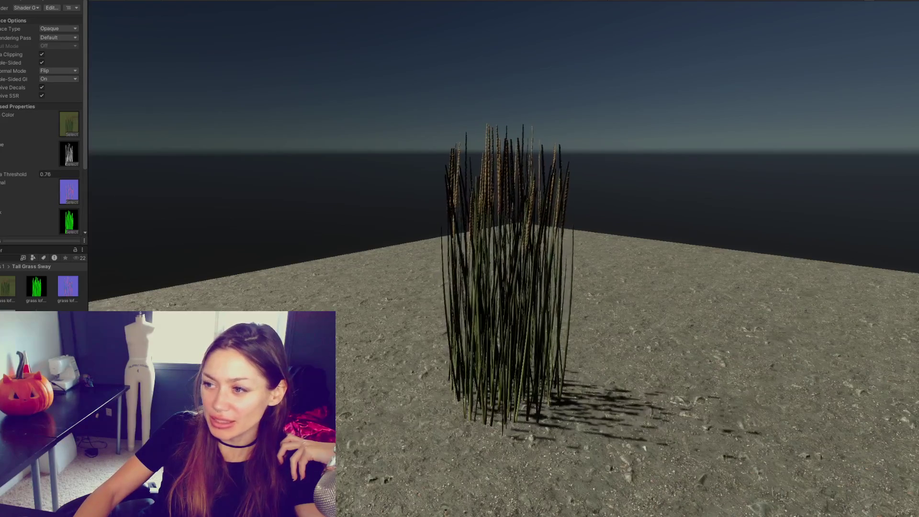
scroll(73, 118, down, 3)
drag(70, 77, 70, 76)
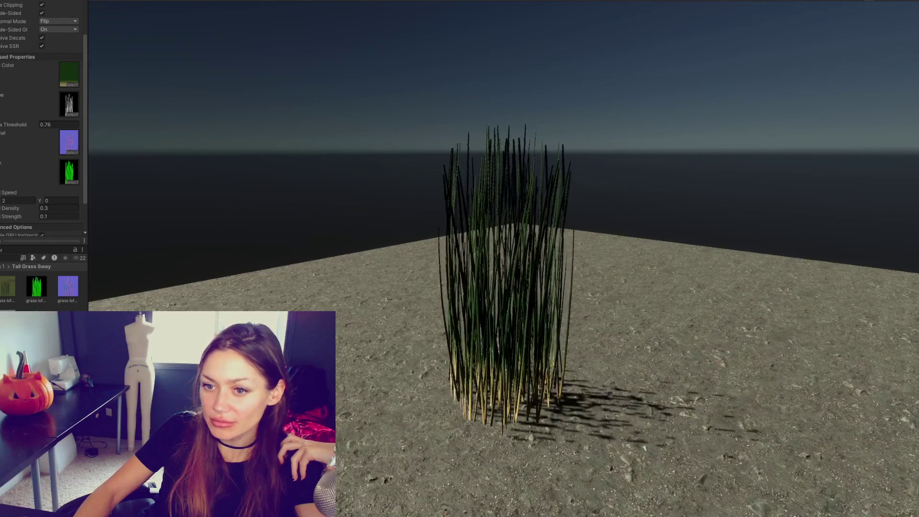
scroll(70, 41, down, 2)
drag(71, 41, 71, 41)
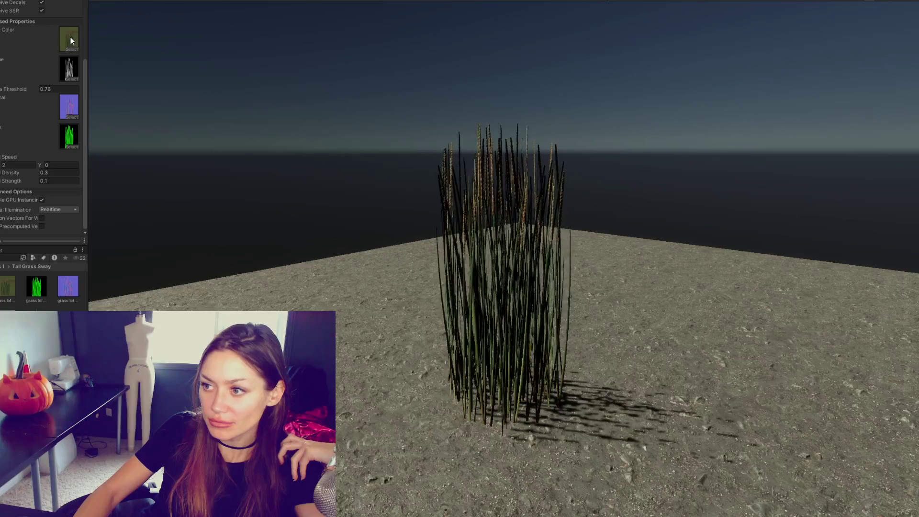
drag(7, 286, 69, 38)
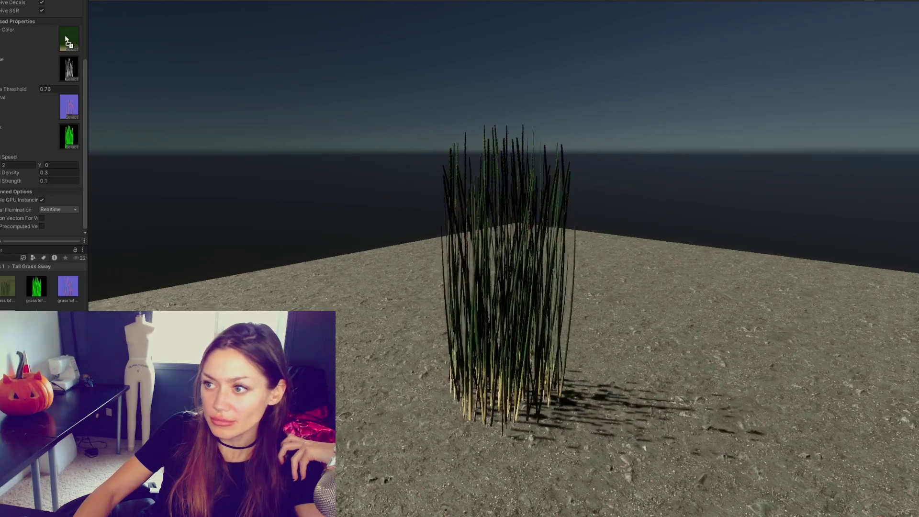
drag(21, 284, 73, 37)
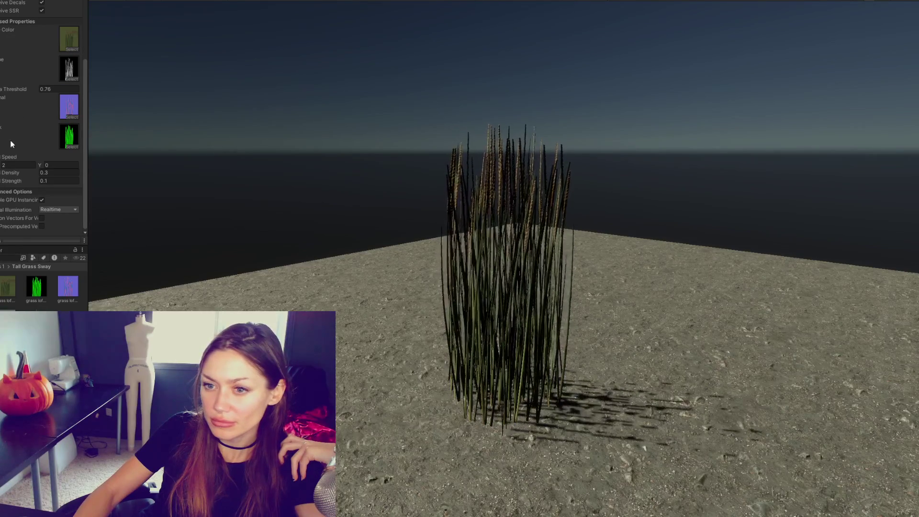
key(ctrl+z)
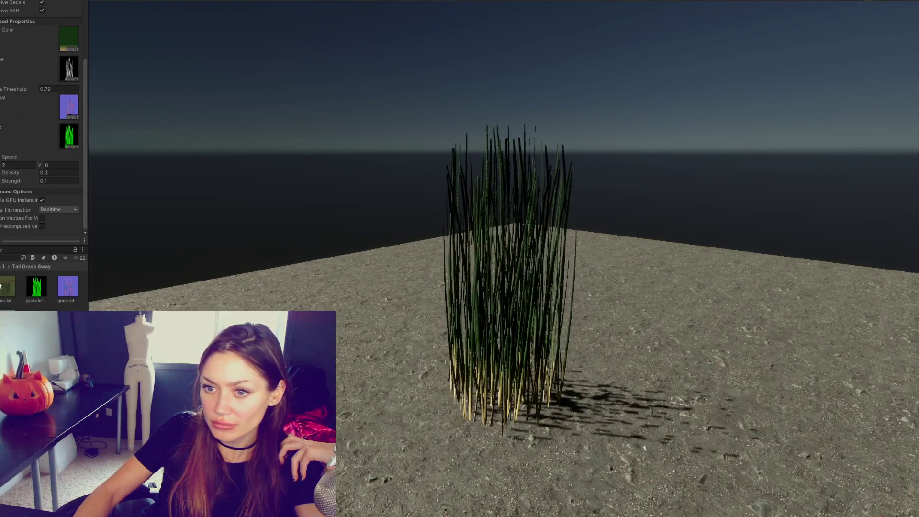
key(ctrl+y)
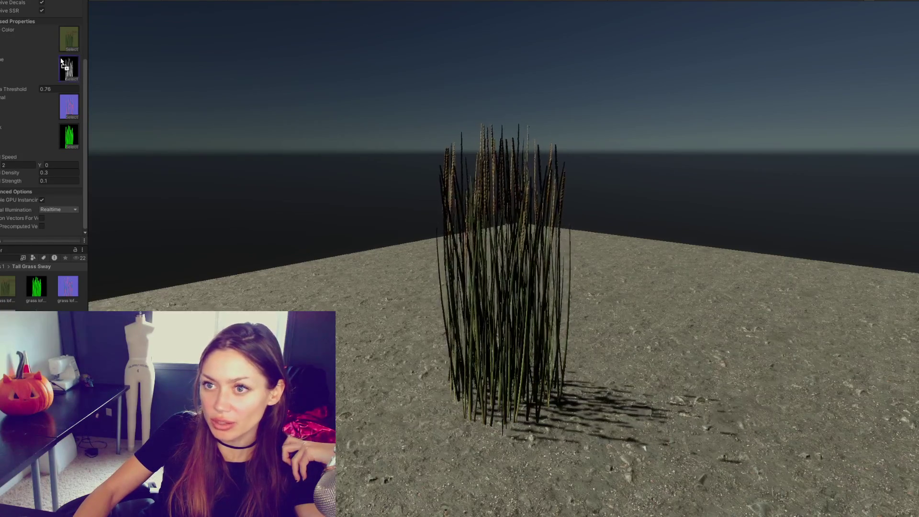
key(ctrl+z)
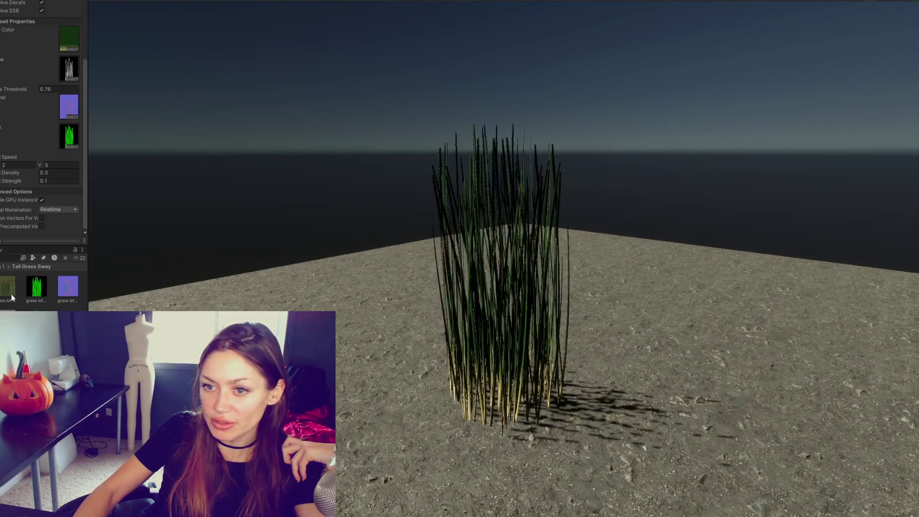
key(ctrl+y)
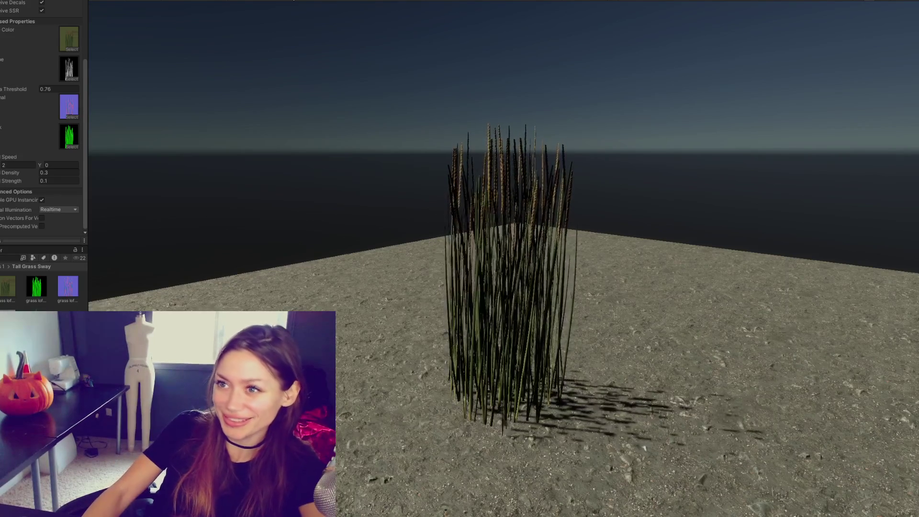
scroll(13, 62, up, 10)
scroll(14, 62, up, 5)
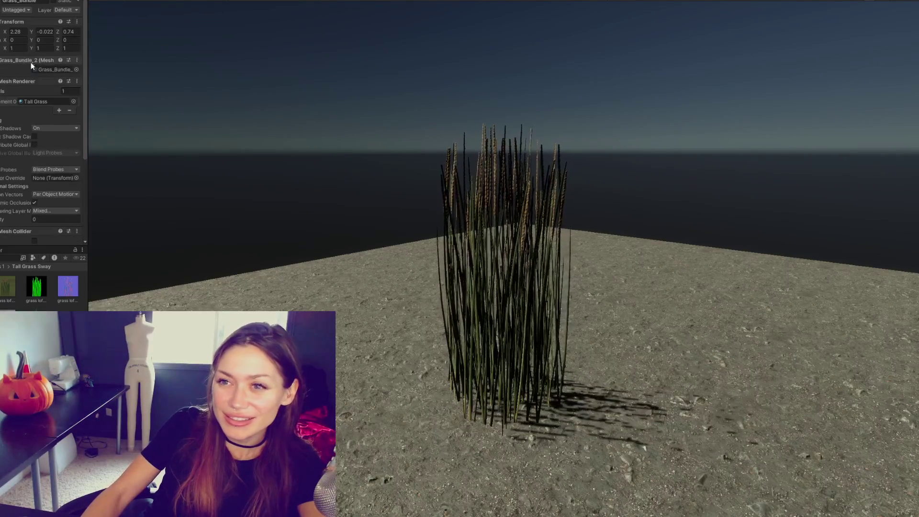
mouse_move(162, 59)
mouse_down()
mouse_move(684, 88)
mouse_move(119, 110)
mouse_move(488, 131)
mouse_move(830, 126)
mouse_up()
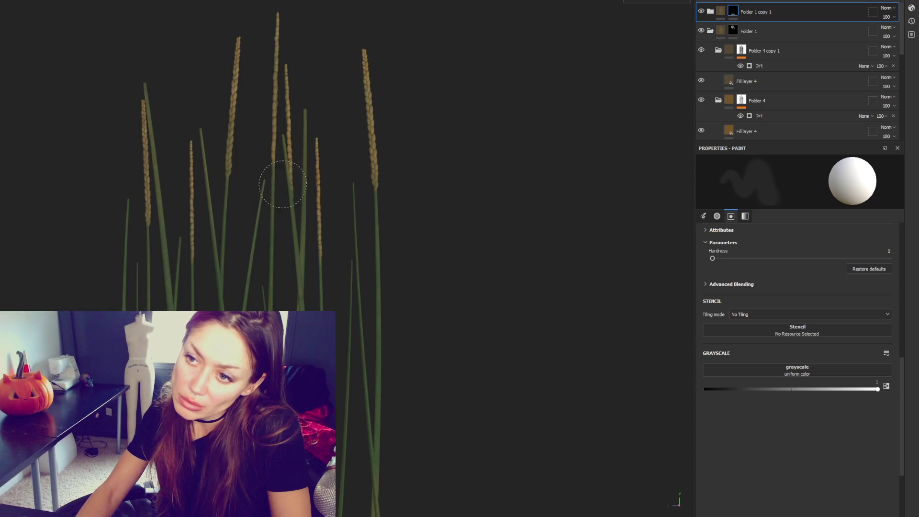
Step: Pan down to the stem bases and add a new folder atop the layer stack with Ctrl+G
alt+middle_drag(445, 302, 468, 76)
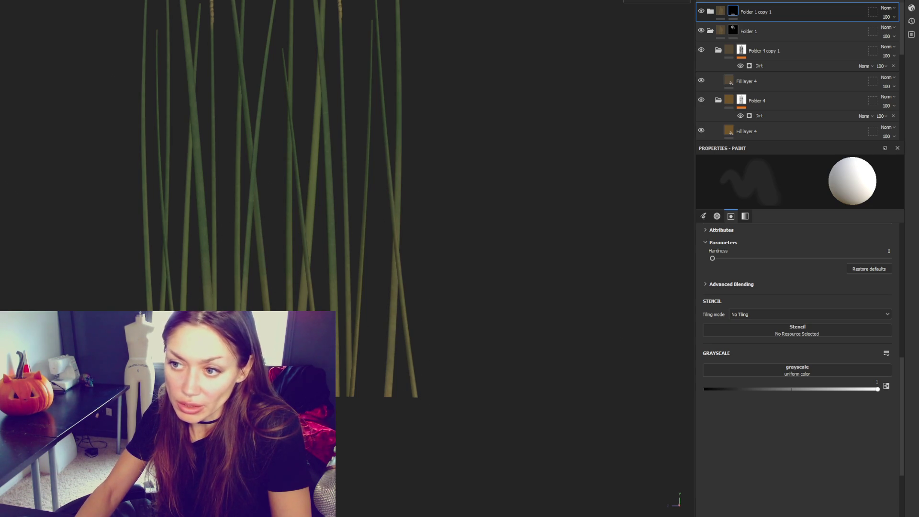
key(ctrl+g)
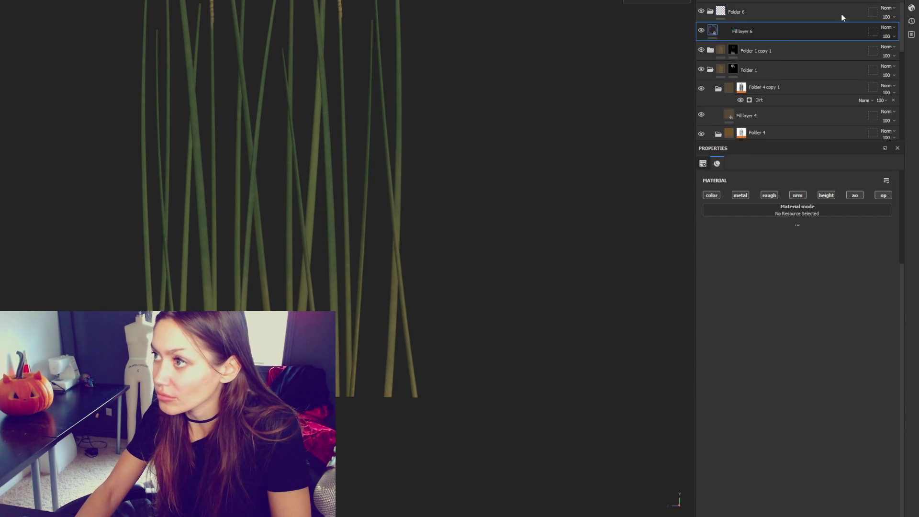
Step: Add a colour-only fill layer in the folder and paint its mask black over the stem bases
click(853, 4)
click(883, 196)
click(855, 195)
click(826, 195)
click(797, 195)
click(769, 196)
click(740, 195)
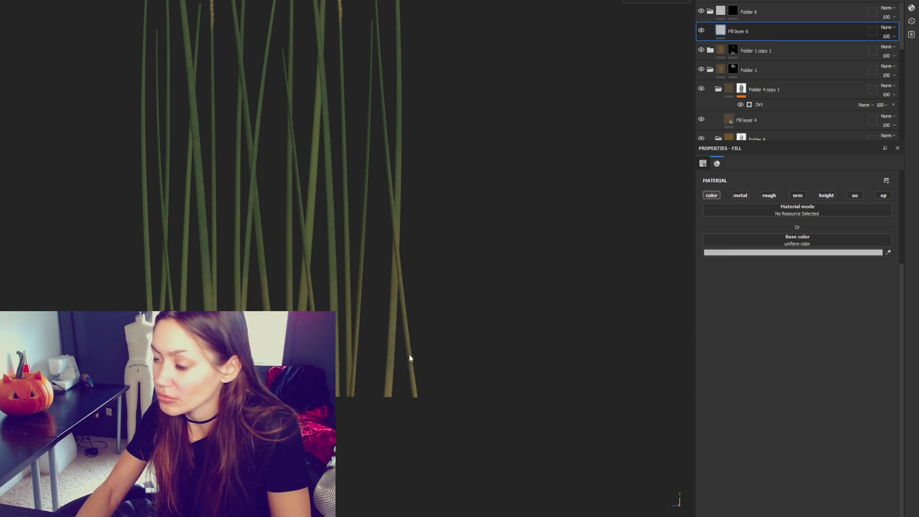
click(733, 11)
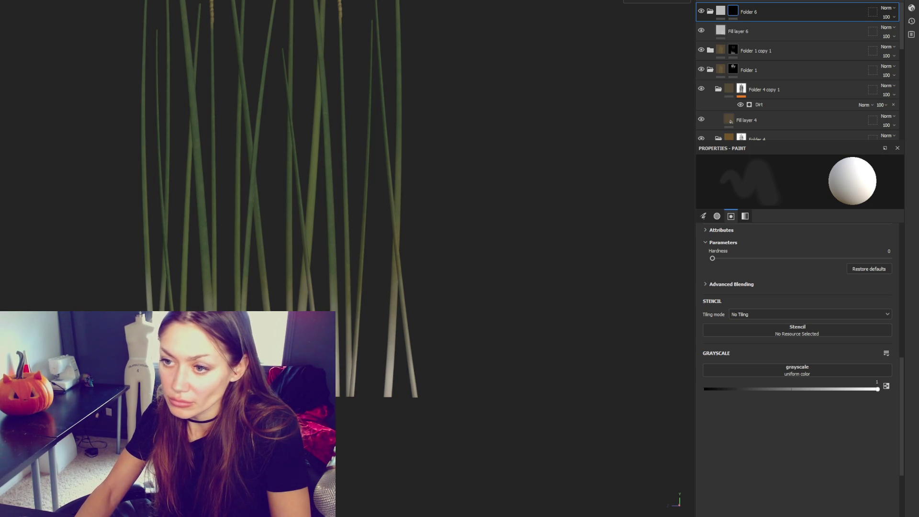
click(708, 389)
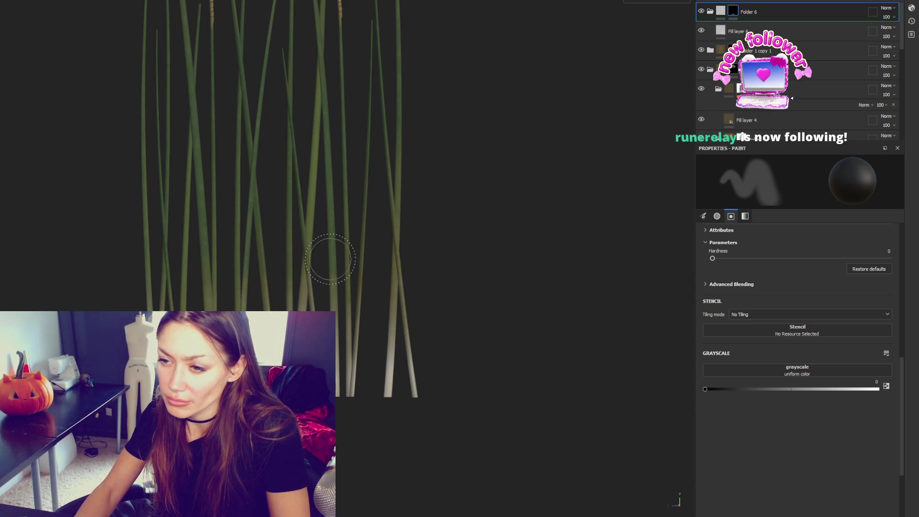
Step: Set Fill layer 6's base colour to pale olive A5A06D and start the texture export
click(747, 31)
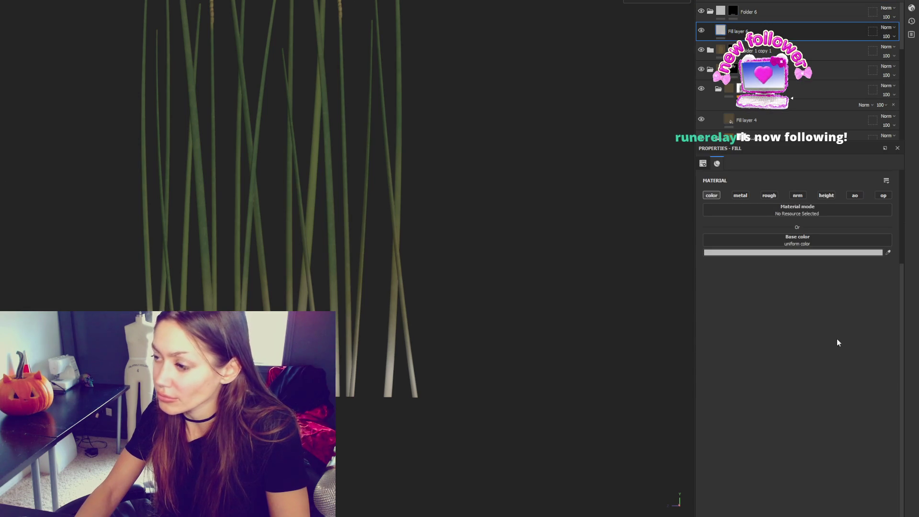
click(793, 252)
click(798, 476)
click(738, 397)
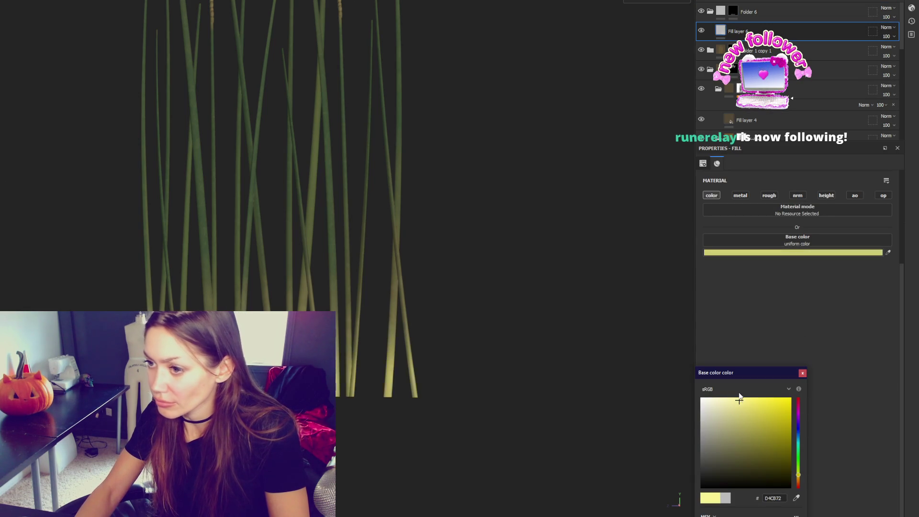
drag(734, 400, 731, 429)
mouse_move(516, 322)
alt+mouse_down()
mouse_move(507, 292)
mouse_move(447, 308)
mouse_move(413, 271)
alt+mouse_up()
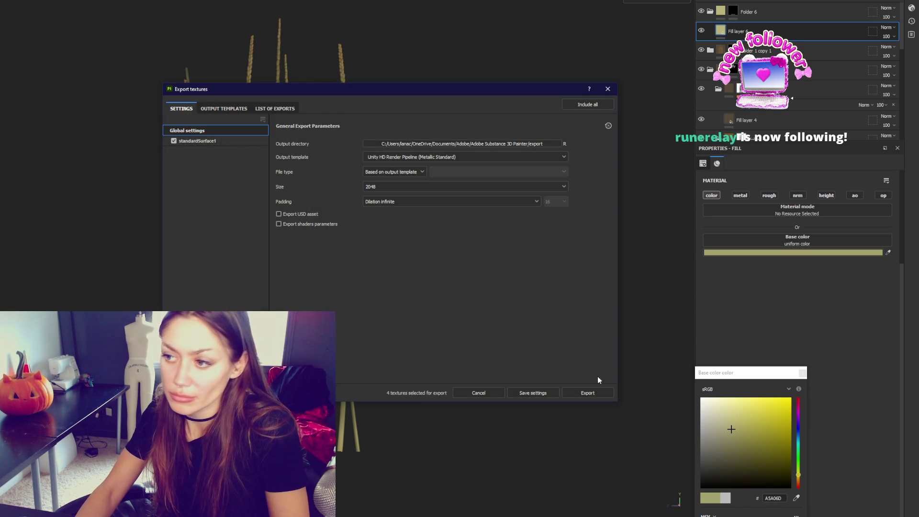
click(588, 391)
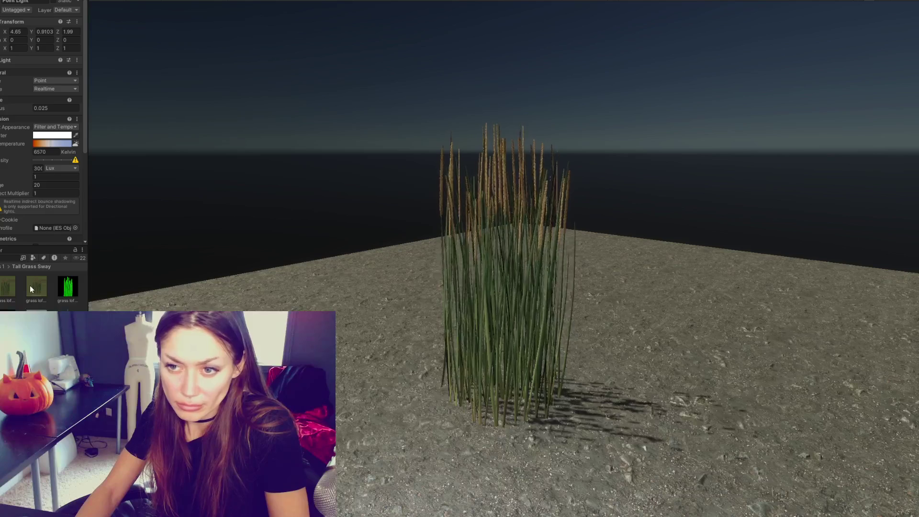
Step: Check the point light, then scrub Grass_Bundle's Rotation Y to a much larger value
scroll(9, 107, down, 1)
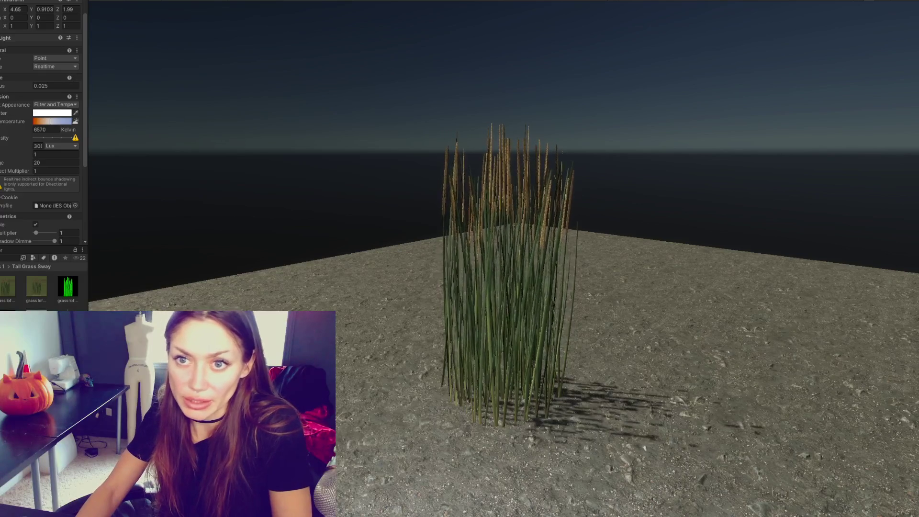
scroll(15, 134, down, 10)
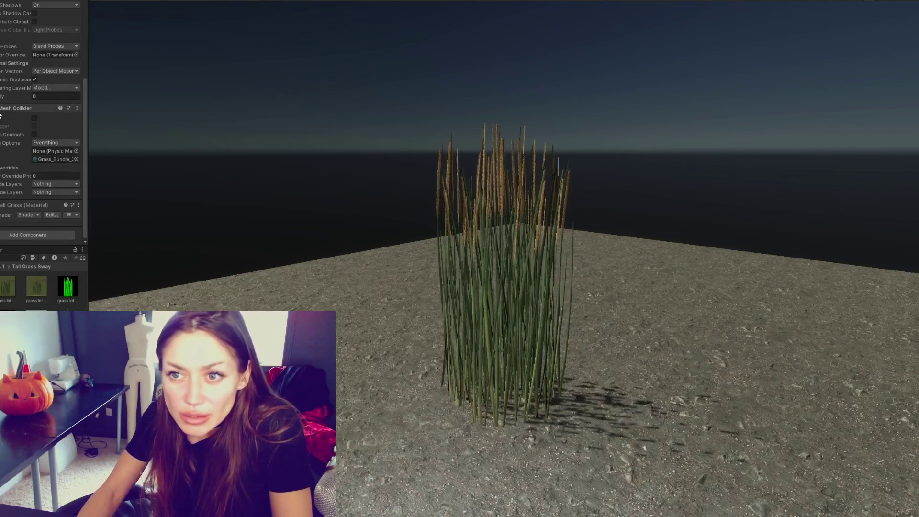
scroll(14, 134, down, 5)
scroll(56, 220, down, 4)
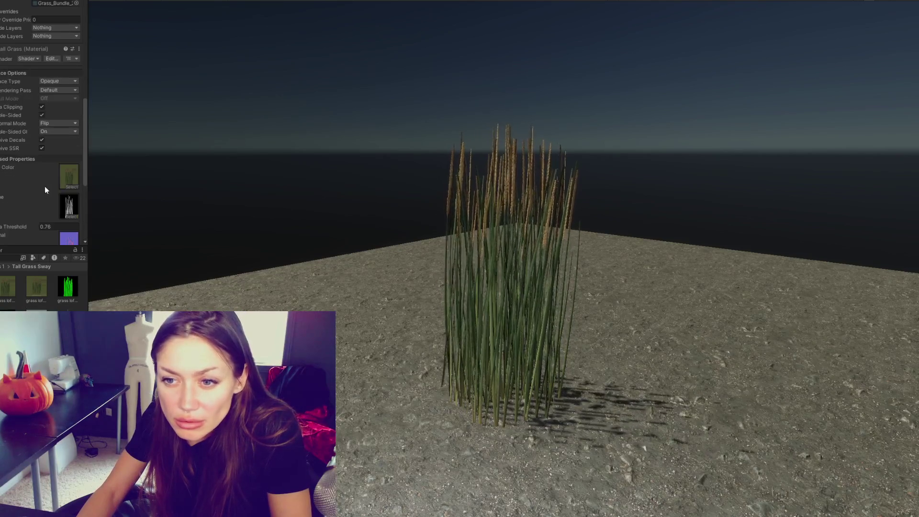
drag(38, 290, 68, 142)
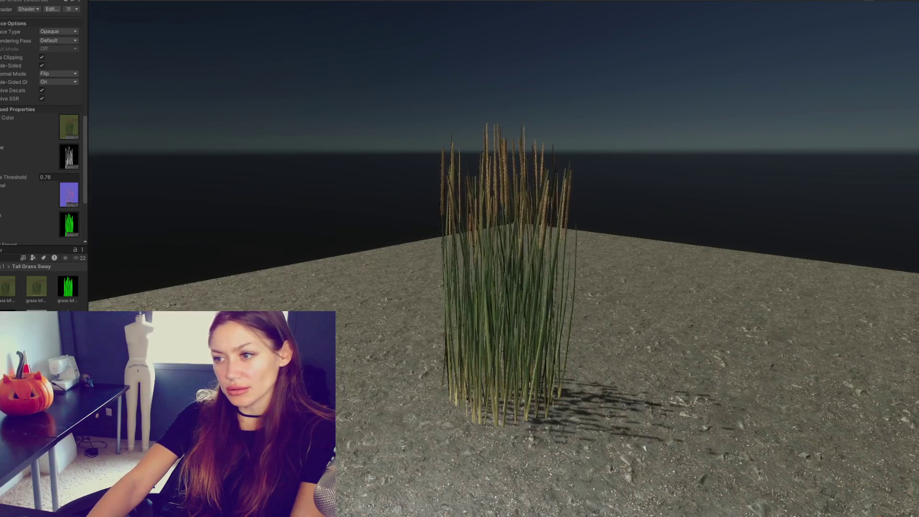
key(Down)
key(Down)
key(Down)
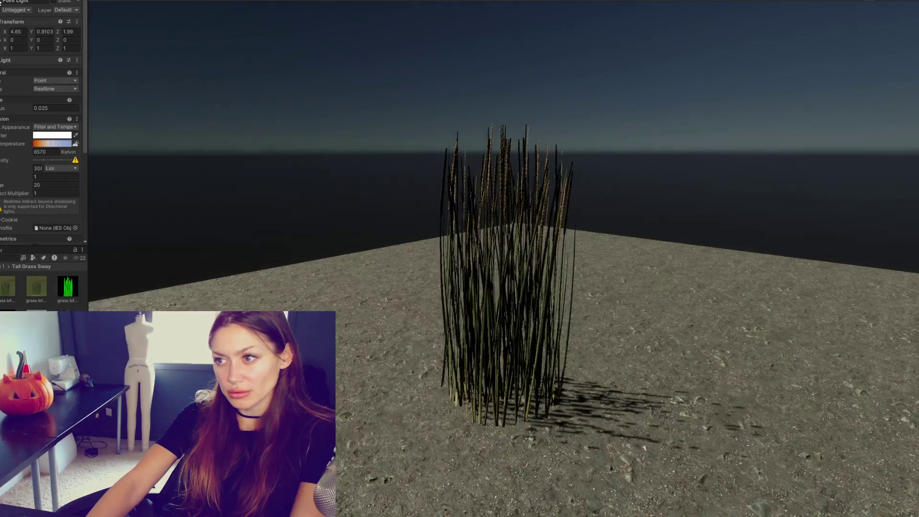
click(28, 169)
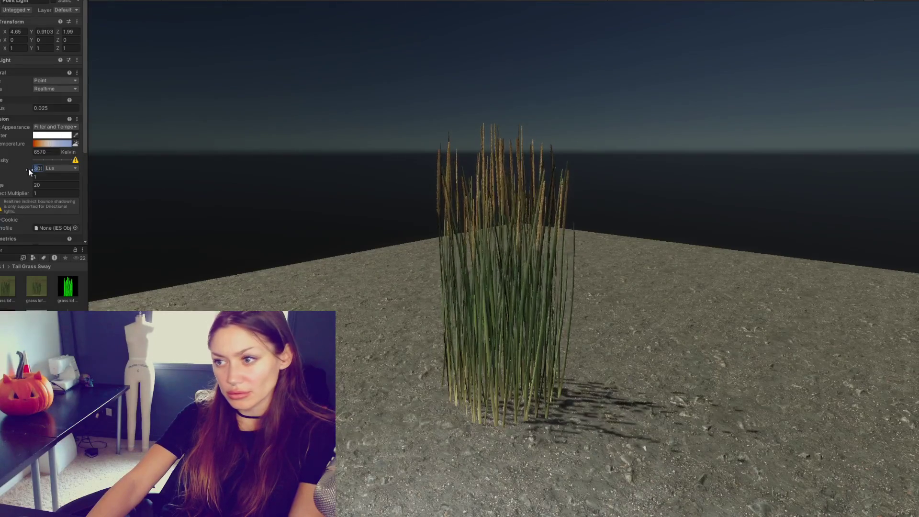
key(Up)
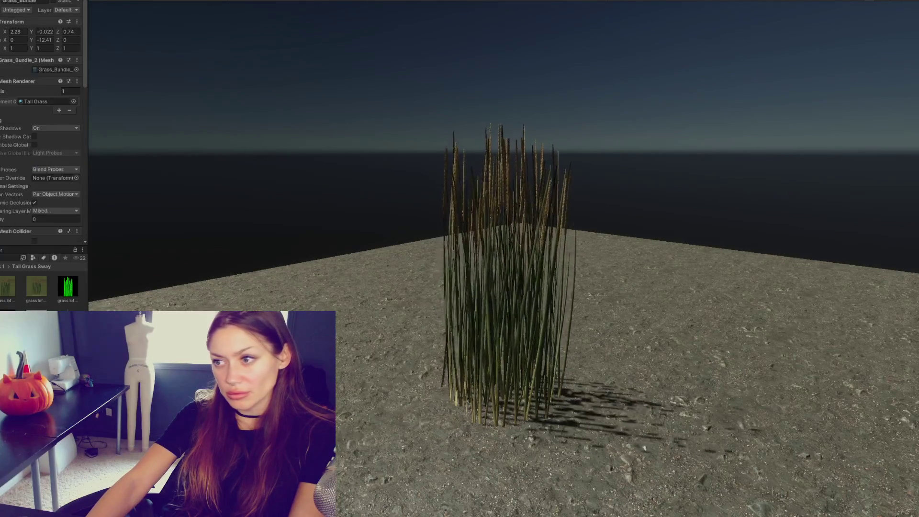
drag(32, 40, 152, 43)
mouse_move(441, 67)
mouse_down()
mouse_move(918, 103)
mouse_move(14, 111)
mouse_move(285, 124)
mouse_up()
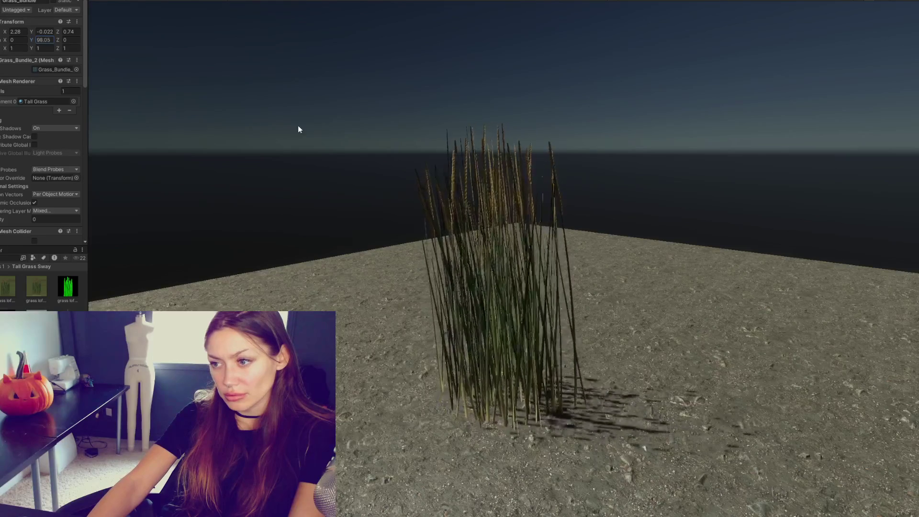
drag(139, 192, 670, 181)
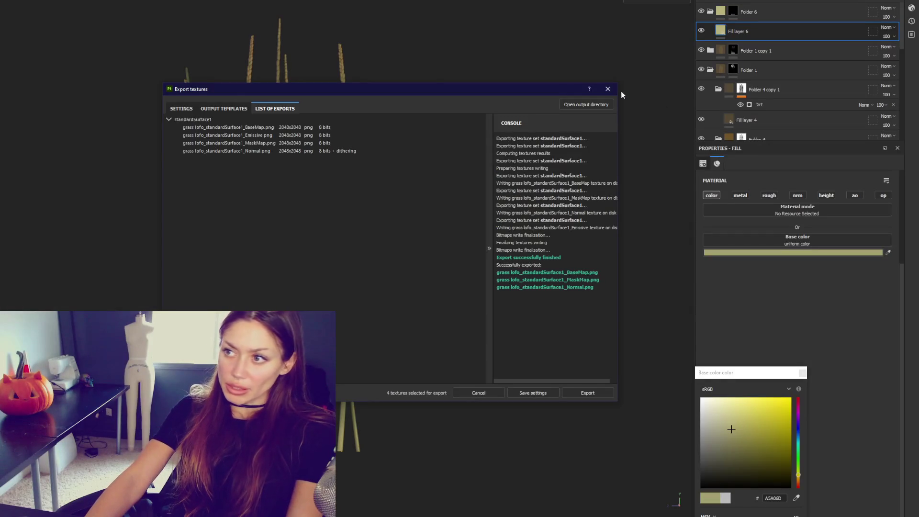
Step: Close the export window, enlarge the brush on Folder 6's mask, and hide Fill layer 6
click(608, 88)
click(733, 11)
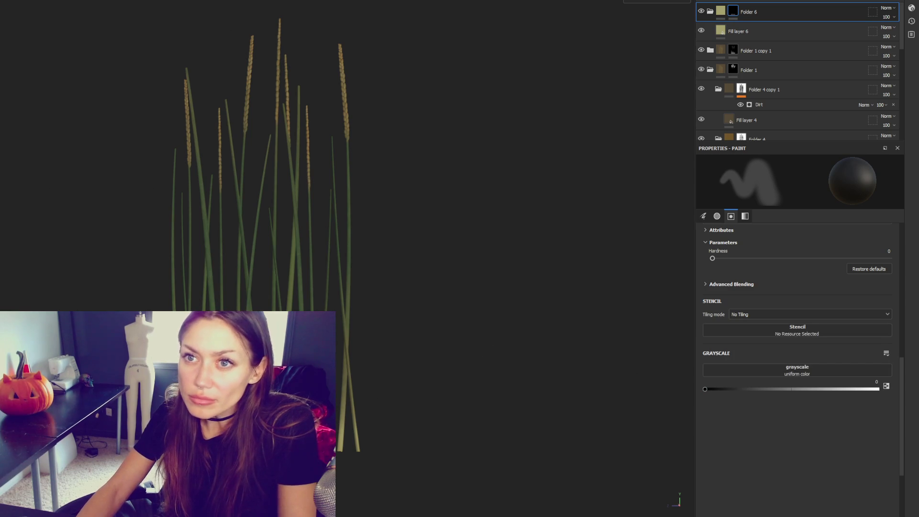
key(bracketright)
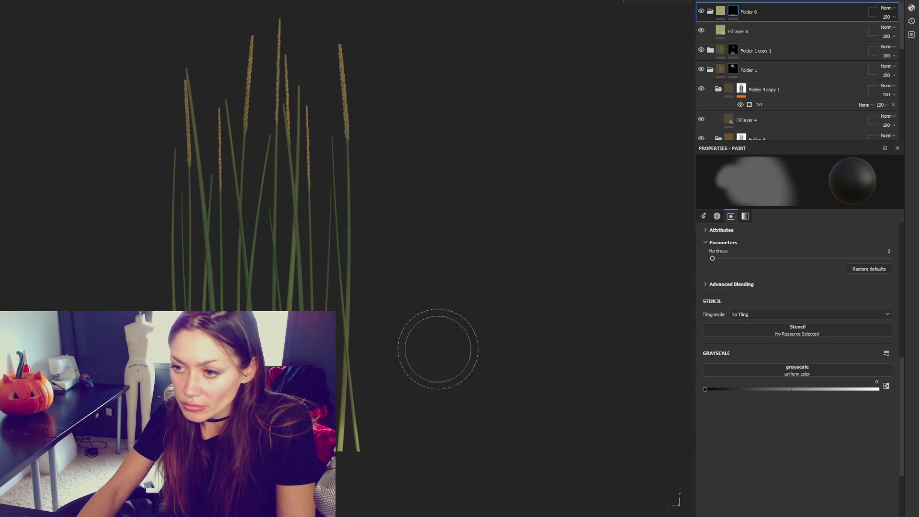
click(842, 51)
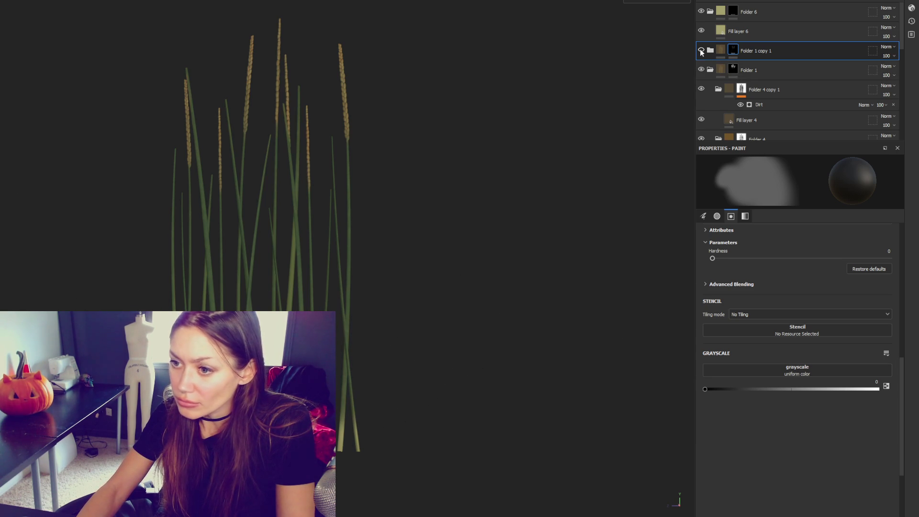
click(701, 31)
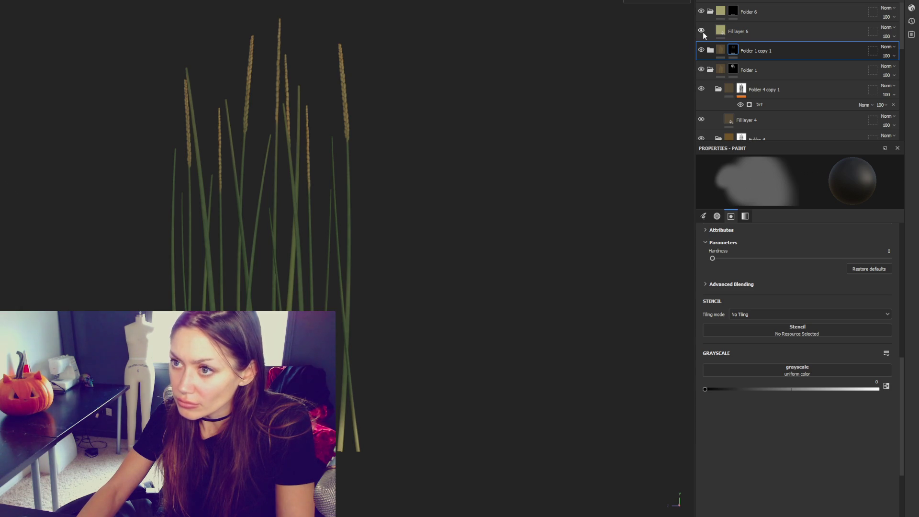
Step: Reselect Fill layer 6 and Folder 6's mask, then export the textures with Ctrl+Shift+E
click(722, 38)
click(746, 14)
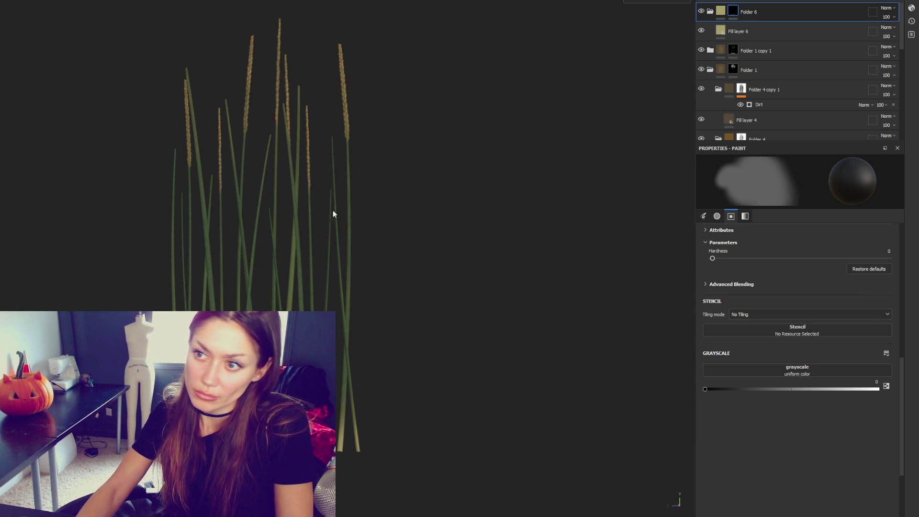
key(ctrl+shift+e)
click(577, 392)
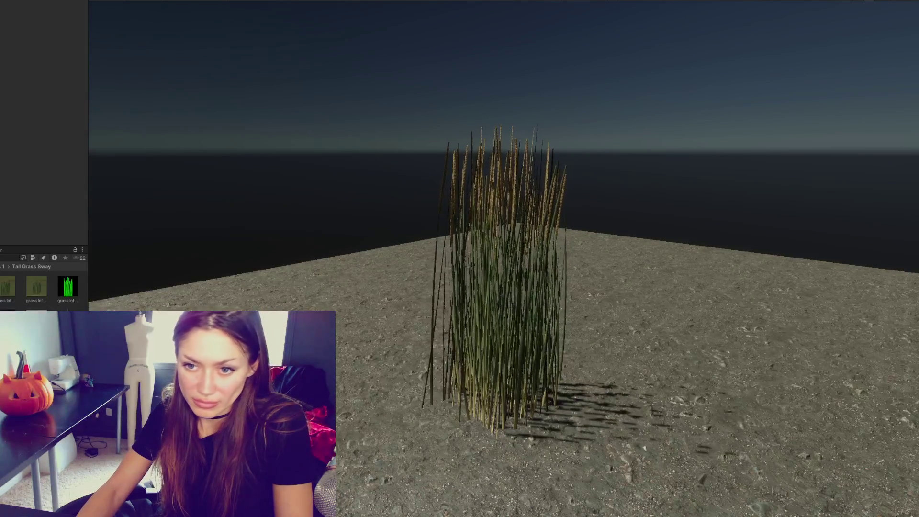
Step: Scrub Grass_Bundle's Rotation Y past 500 in two passes, checking the point light in between
click(68, 286)
scroll(67, 225, down, 10)
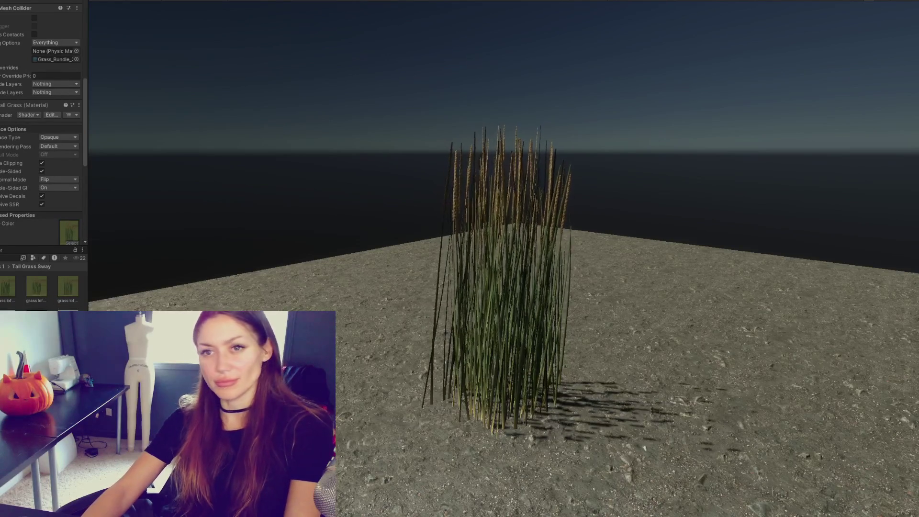
scroll(28, 20, up, 10)
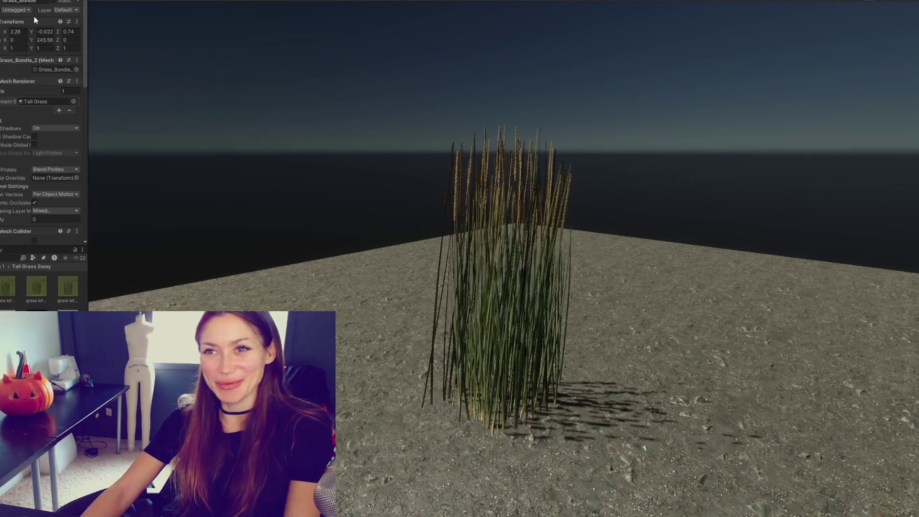
mouse_move(32, 39)
mouse_down()
mouse_move(352, 72)
mouse_move(885, 102)
mouse_move(845, 102)
mouse_up()
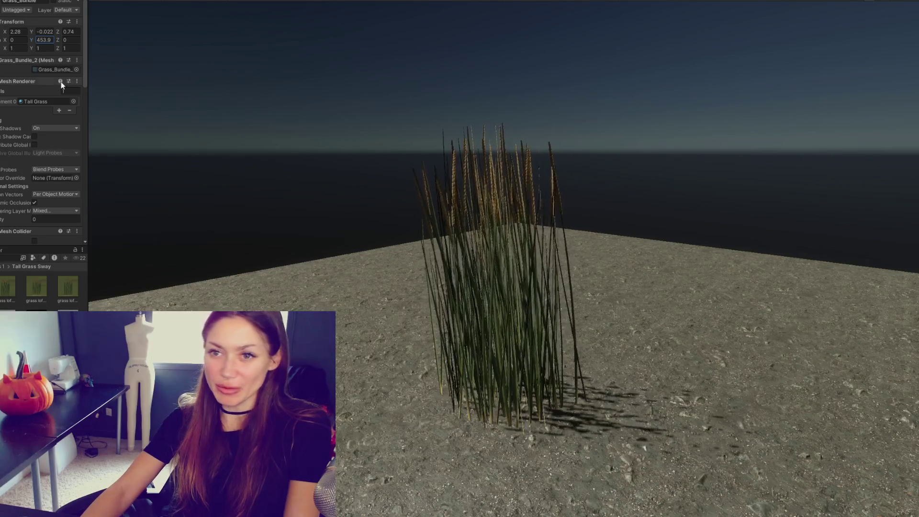
click(1, 48)
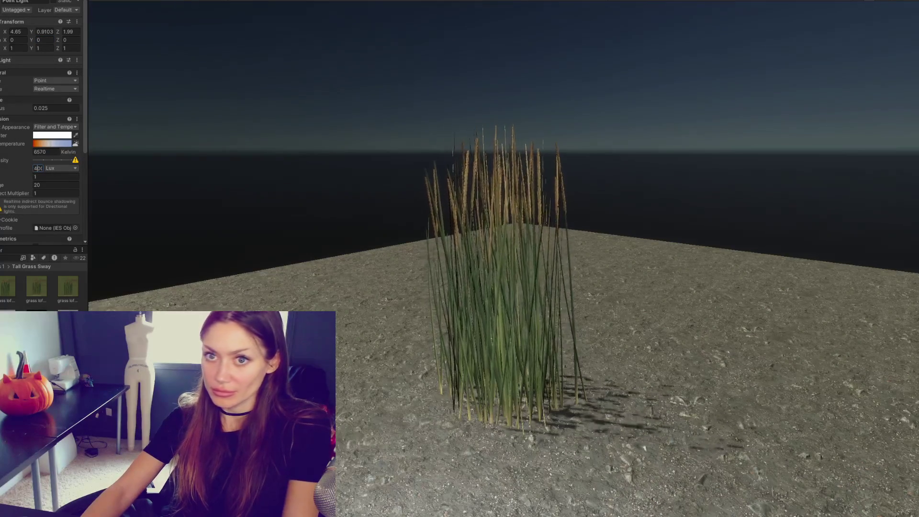
click(1, 41)
mouse_move(29, 42)
mouse_down()
mouse_move(231, 42)
mouse_move(135, 56)
mouse_up()
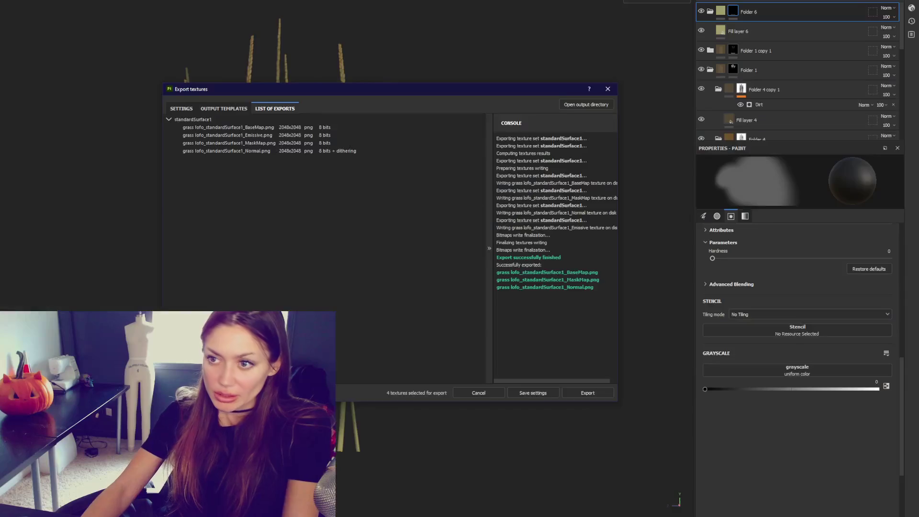
Step: Set the paint grayscale to 1 (white) and re-export the grass textures
click(607, 88)
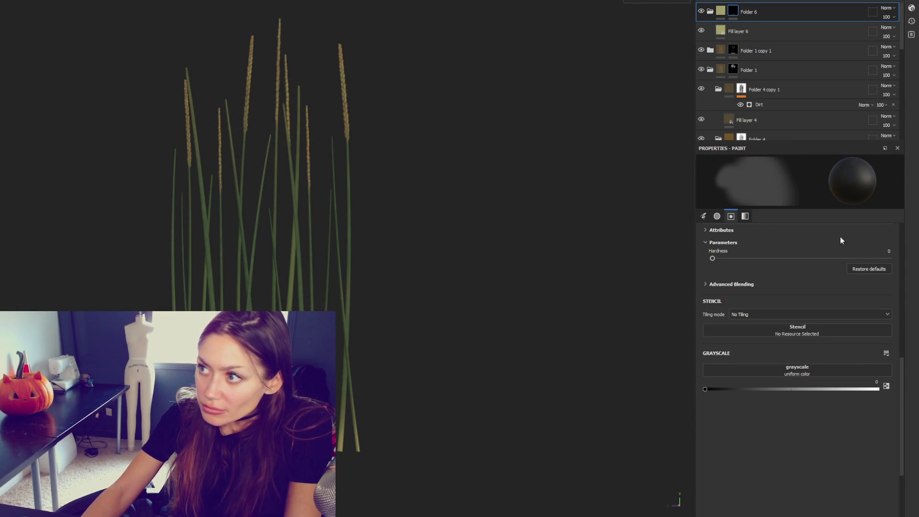
click(878, 389)
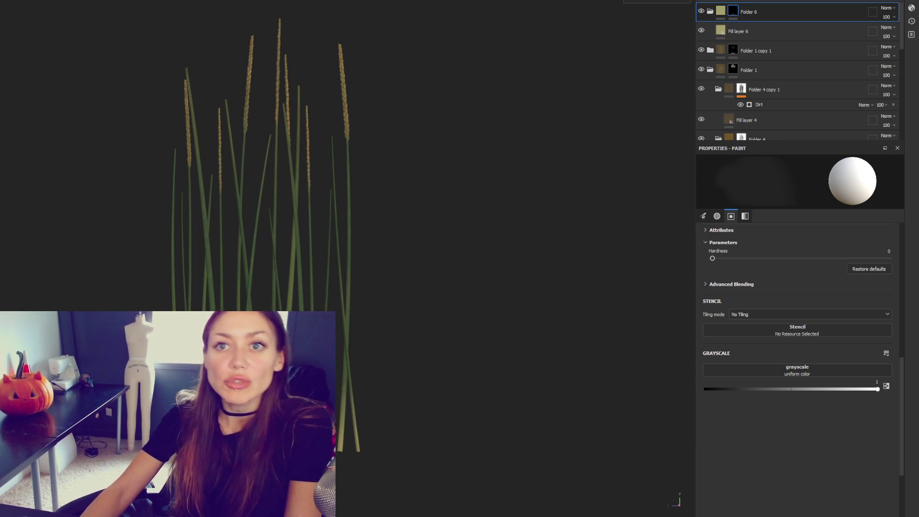
key(ctrl+shift+e)
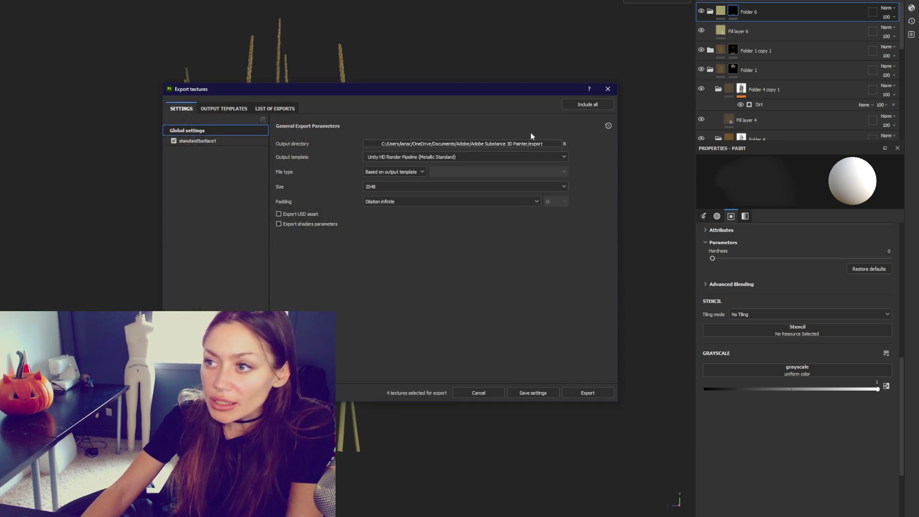
click(583, 388)
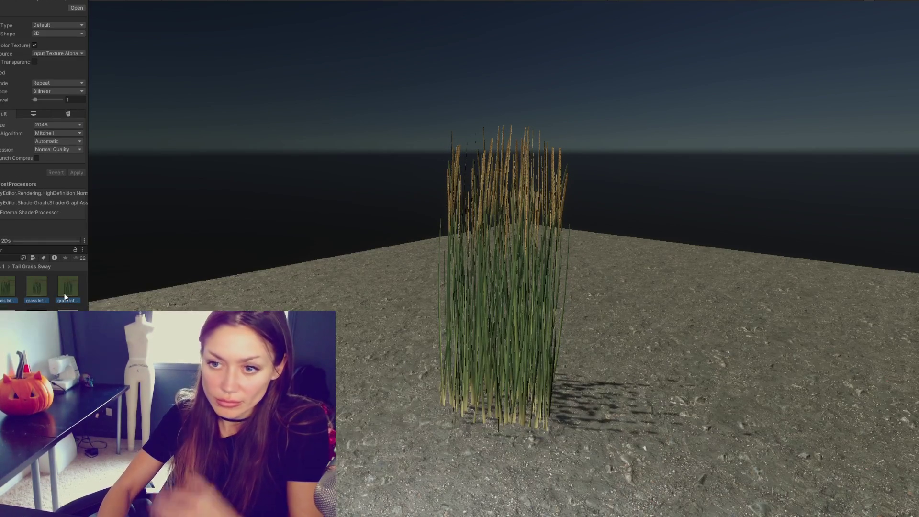
Step: Delete the three old grass textures and assign the new BaseMap to Tall Grass's Base Color
key(Delete)
key(Return)
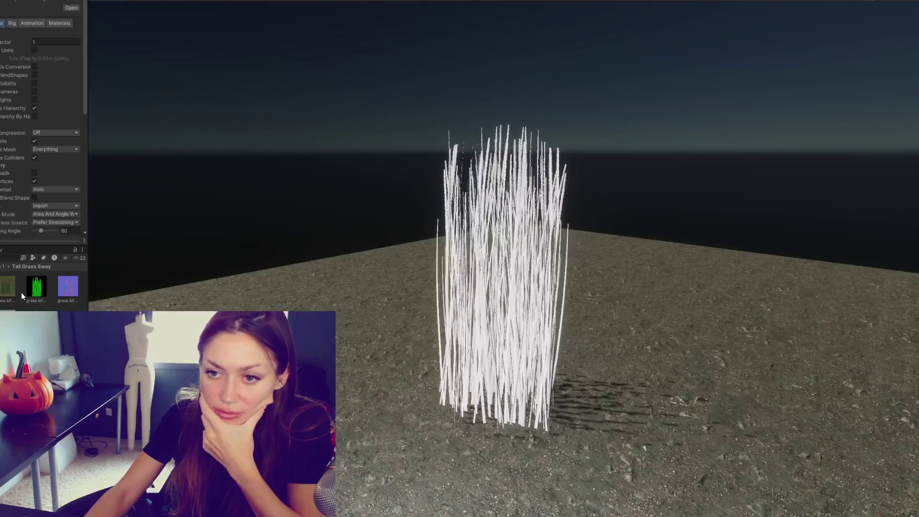
scroll(20, 180, down, 10)
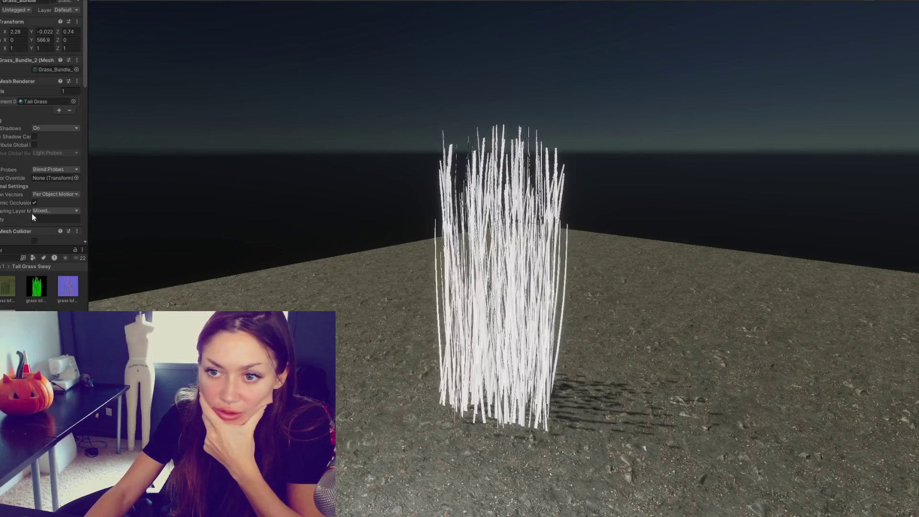
scroll(19, 180, down, 3)
drag(7, 287, 68, 94)
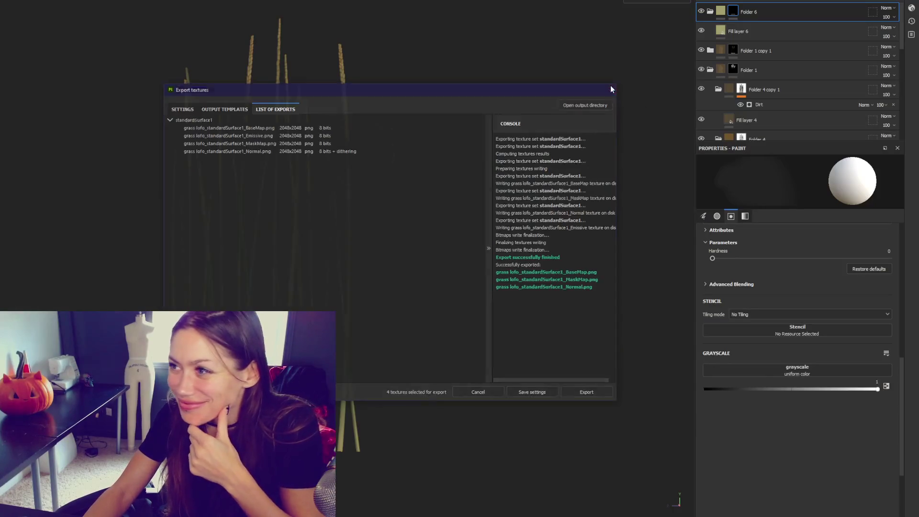
Step: Close the export window, set grayscale to 0 (black), and work on Folder 6's mask
click(608, 89)
drag(877, 389, 704, 389)
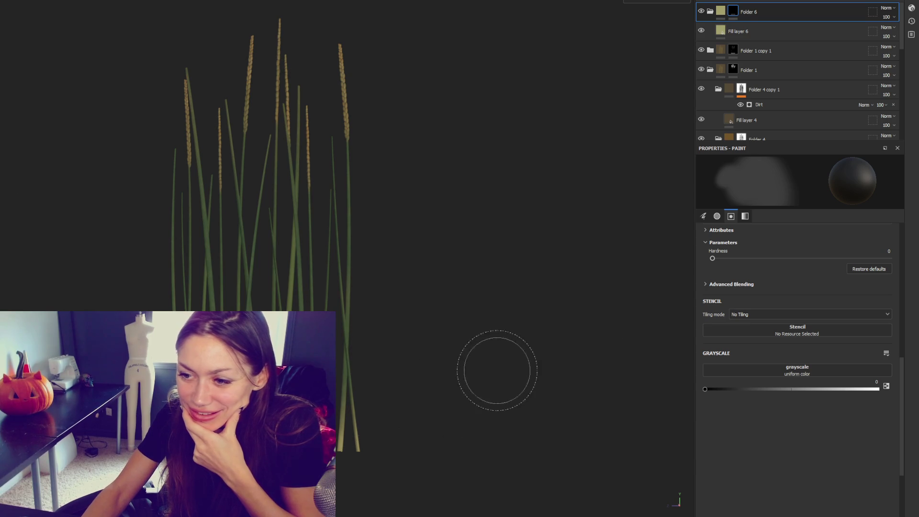
click(766, 50)
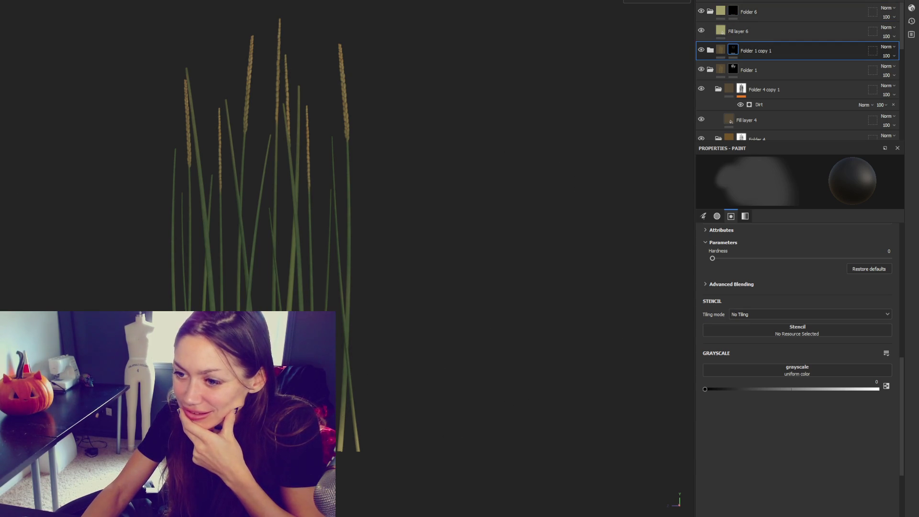
click(731, 13)
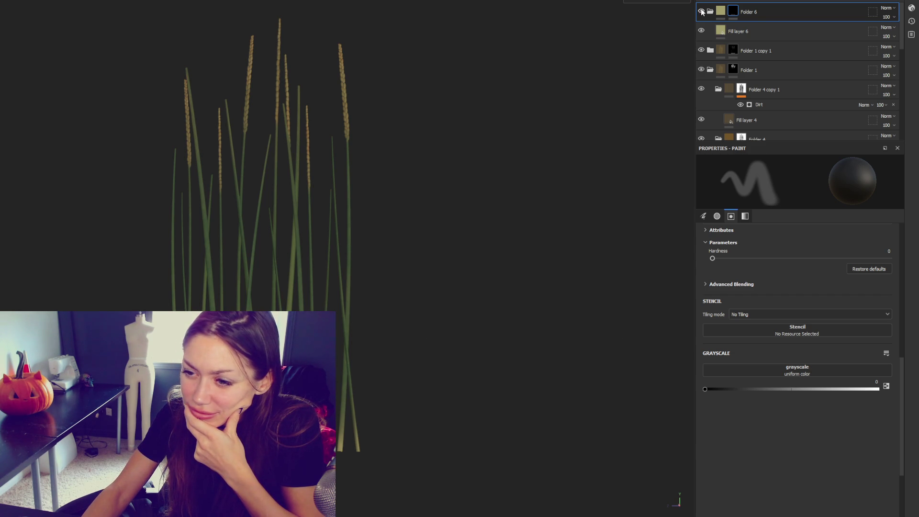
Step: Paint white on Folder 1 copy 1's mask, then open the texture export settings
click(733, 50)
key(x)
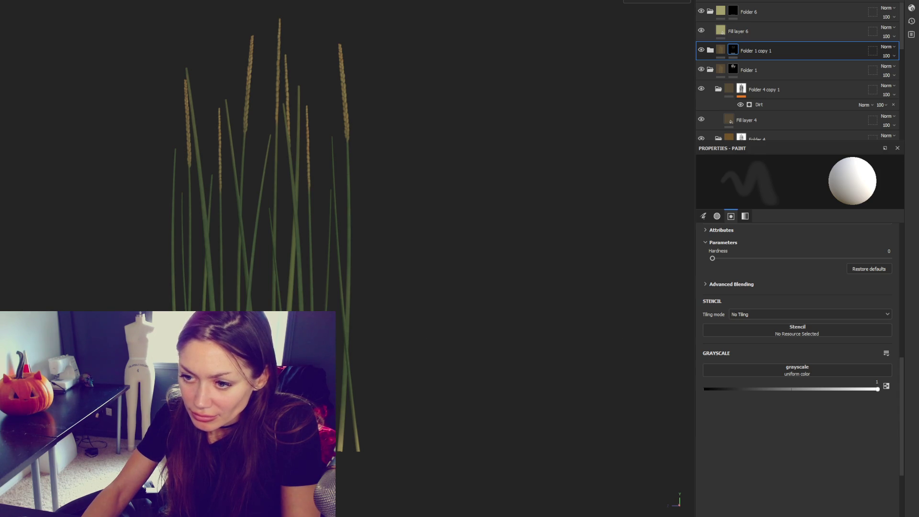
click(765, 11)
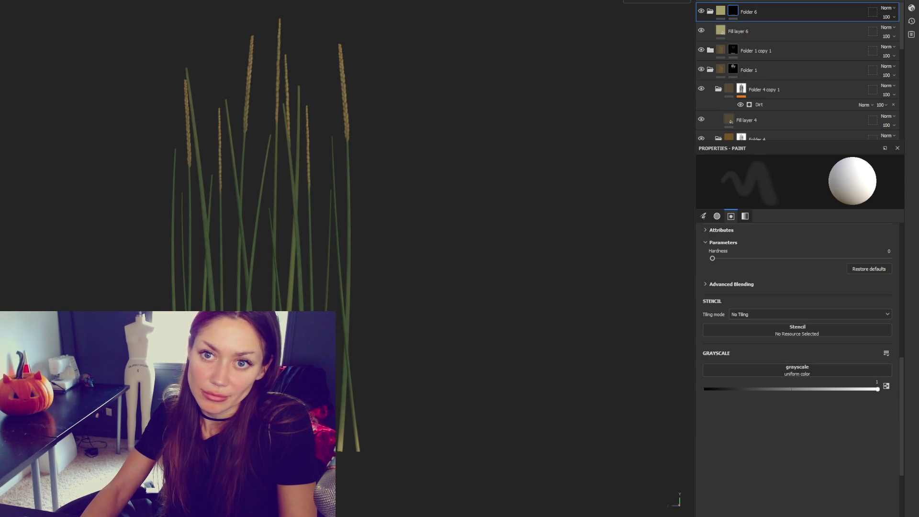
key(ctrl+shift+e)
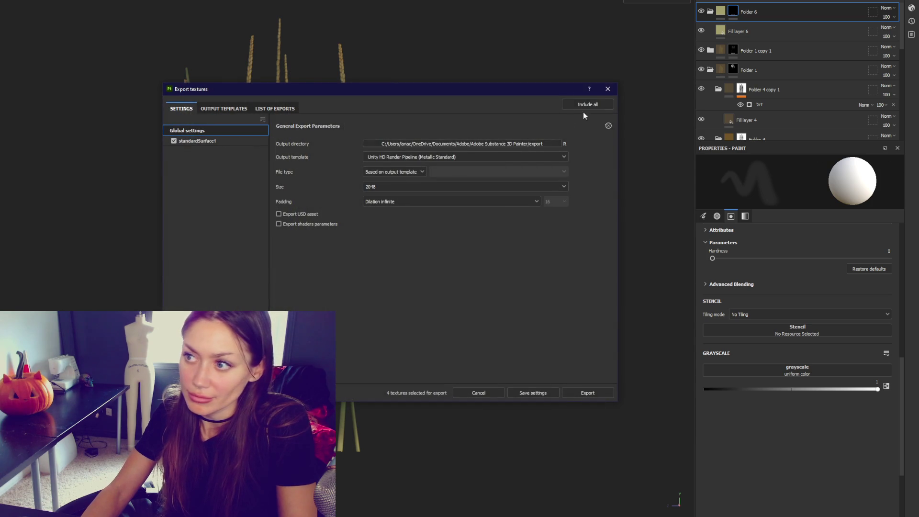
Step: Export the textures and close the export window
click(570, 392)
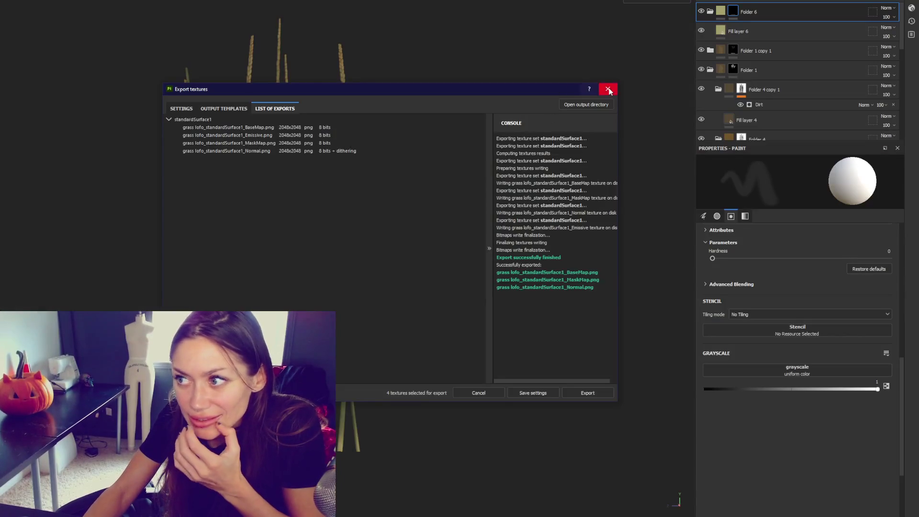
click(608, 89)
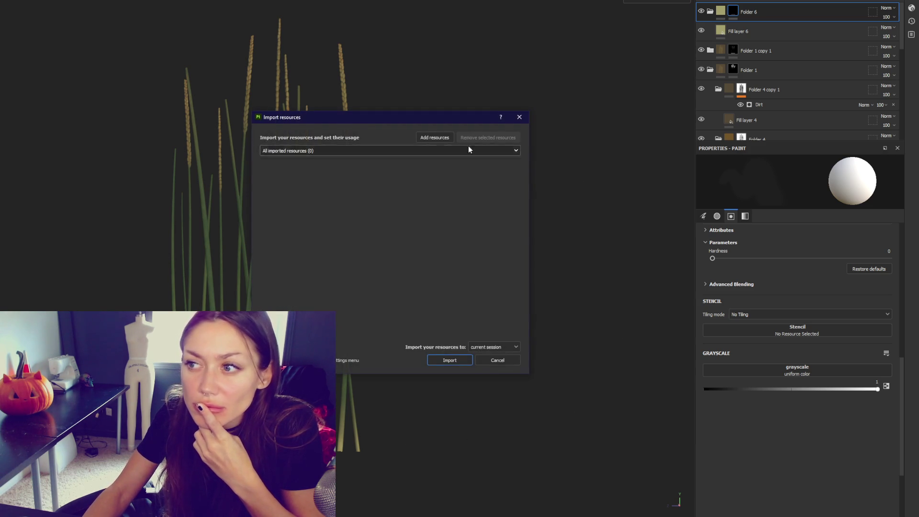
Step: Cancel the resource import and export the textures once more
click(509, 360)
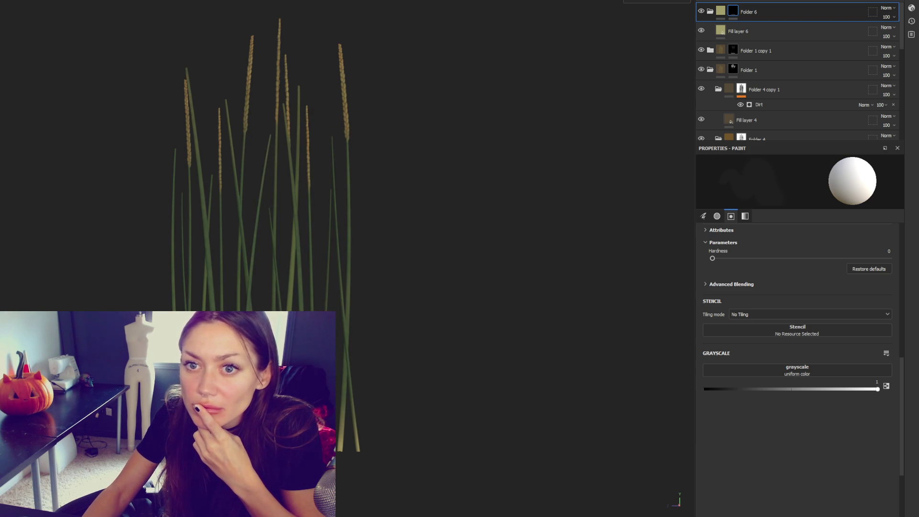
key(ctrl+shift+e)
key(Return)
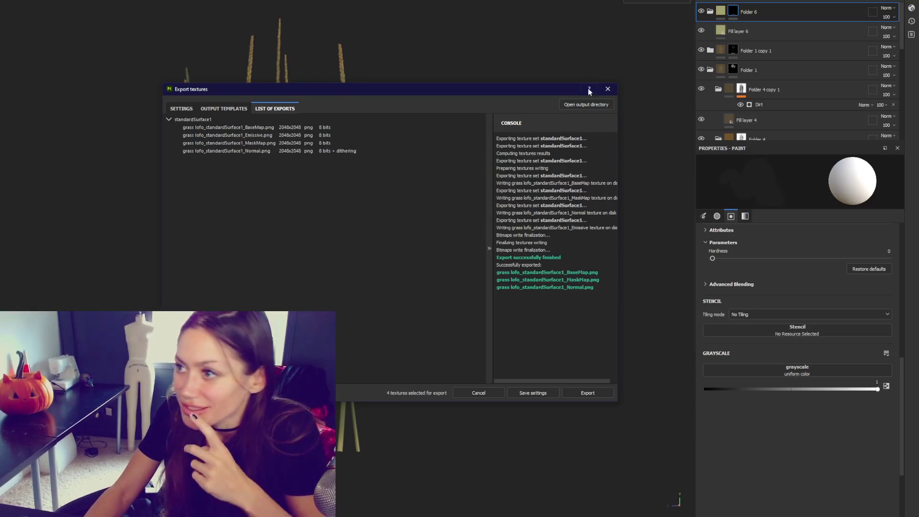
click(608, 89)
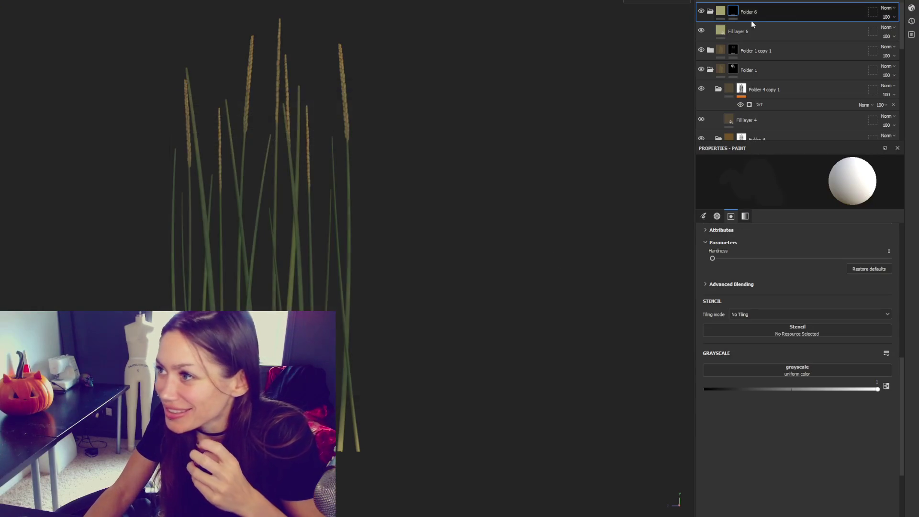
Step: Lower Folder 6's opacity to 56 and group Folder 1 copy 1 into new Folder 7
drag(899, 34, 902, 32)
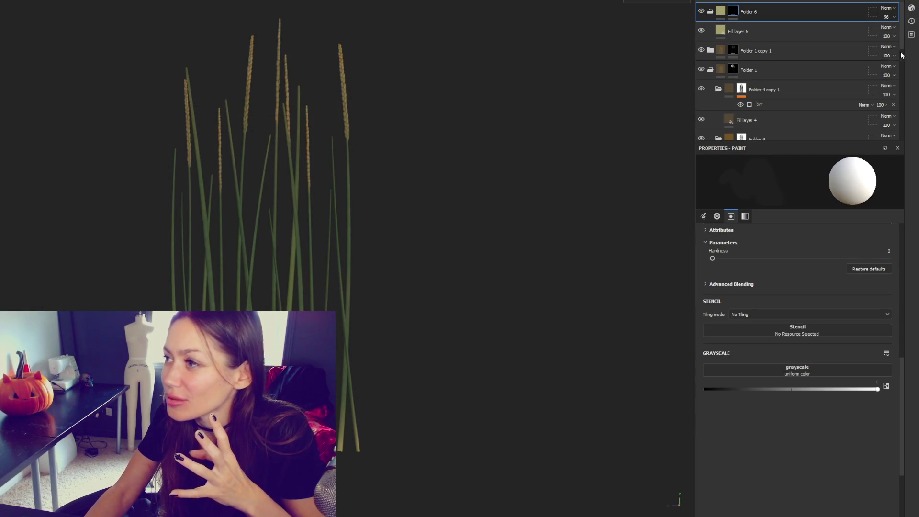
click(733, 53)
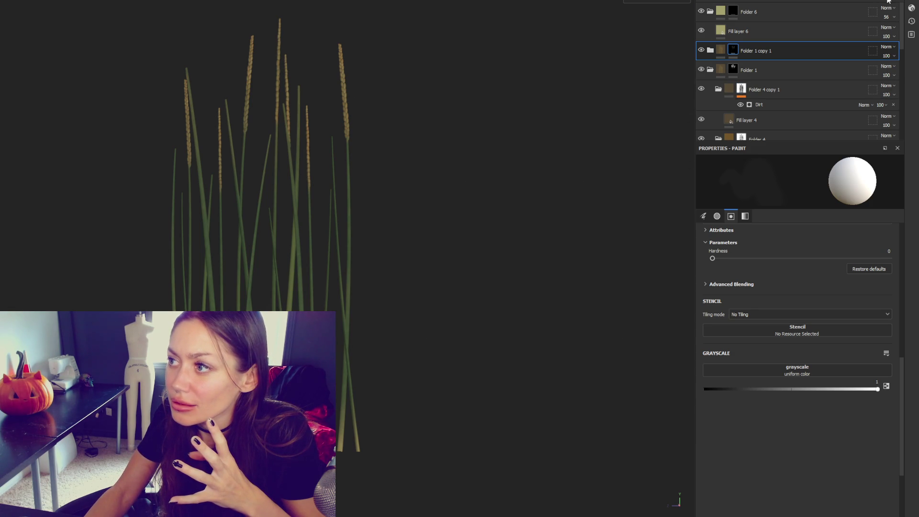
key(ctrl+g)
click(764, 49)
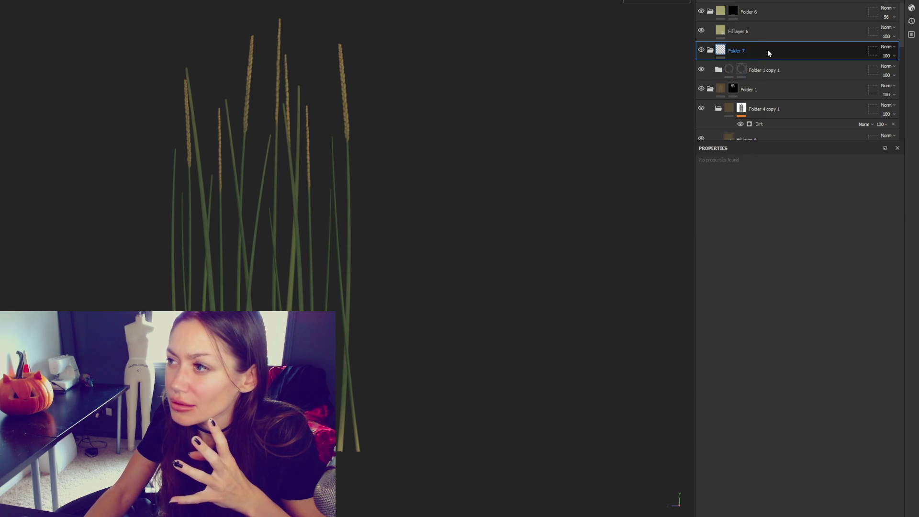
Step: Add a white mask to Folder 7 and paint on it over the grass
right_click(788, 51)
click(800, 56)
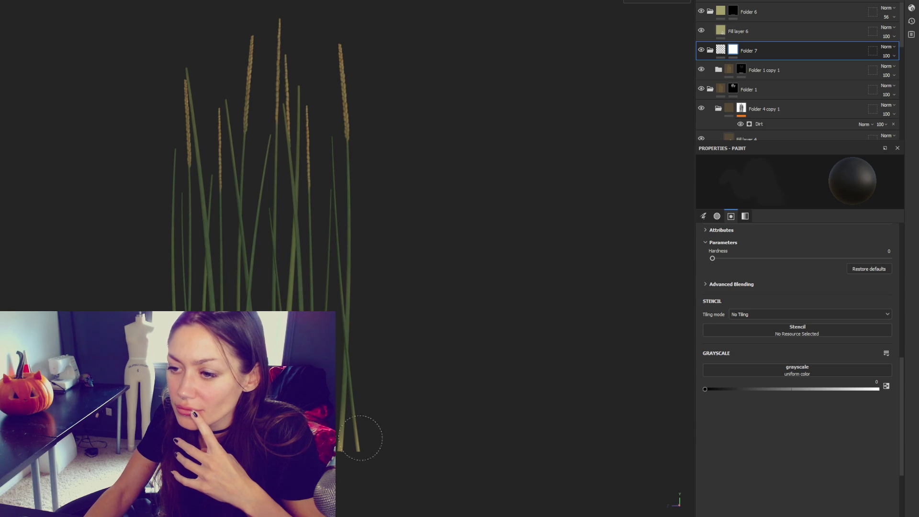
click(702, 50)
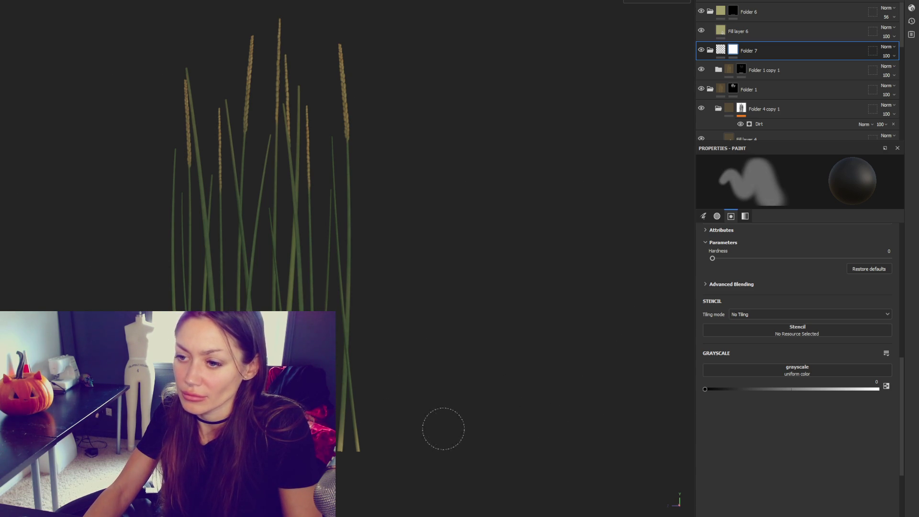
Step: Toggle grayscale white then black on Folder 6's mask, reselect Folder 7's mask, and export
click(733, 11)
click(878, 389)
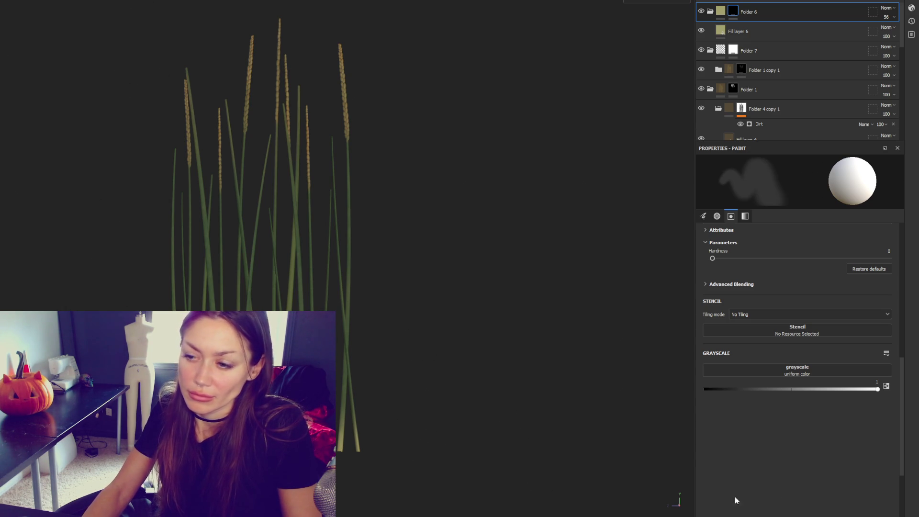
click(704, 389)
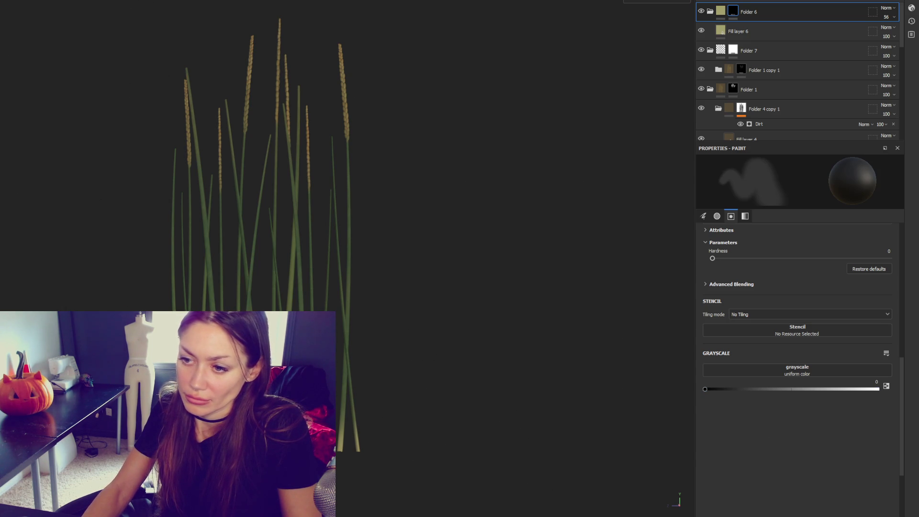
click(740, 70)
click(735, 55)
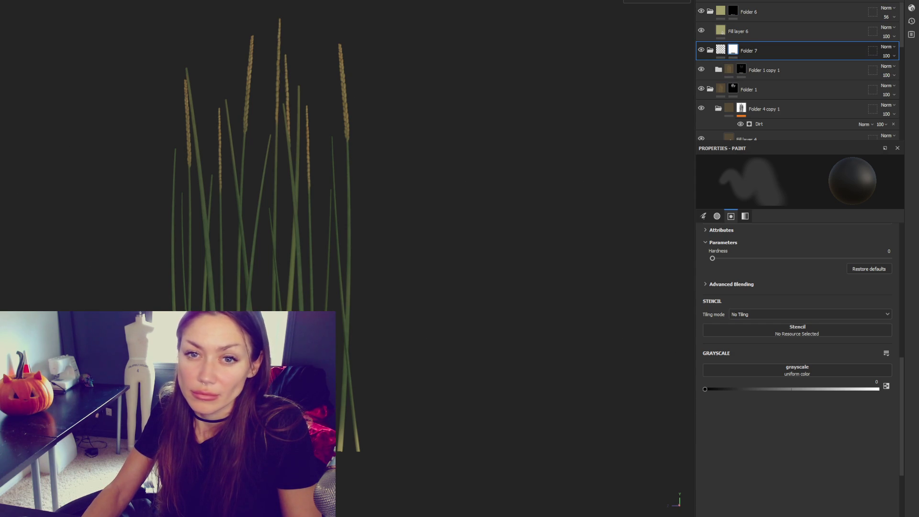
key(ctrl+shift+e)
click(590, 394)
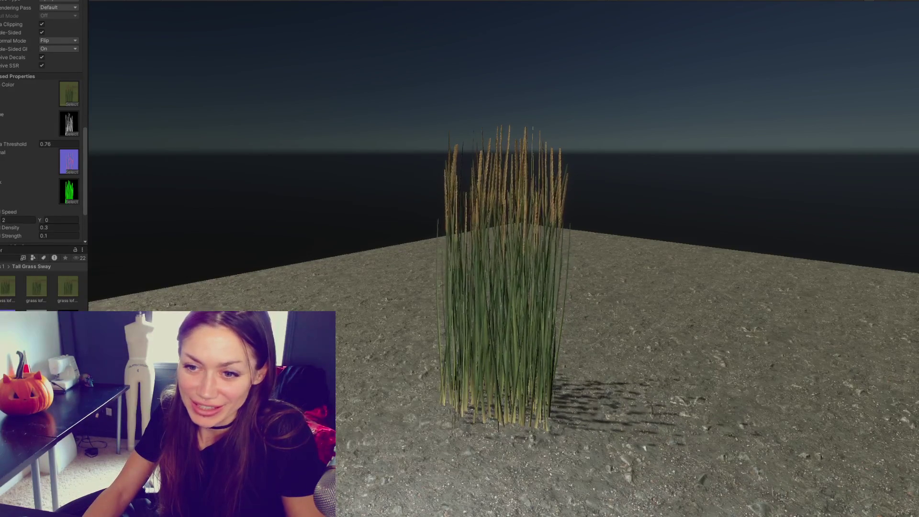
Step: Spin the grass bundle in Unity's Inspector until Rotation Y reads 944.2
scroll(72, 52, down, 3)
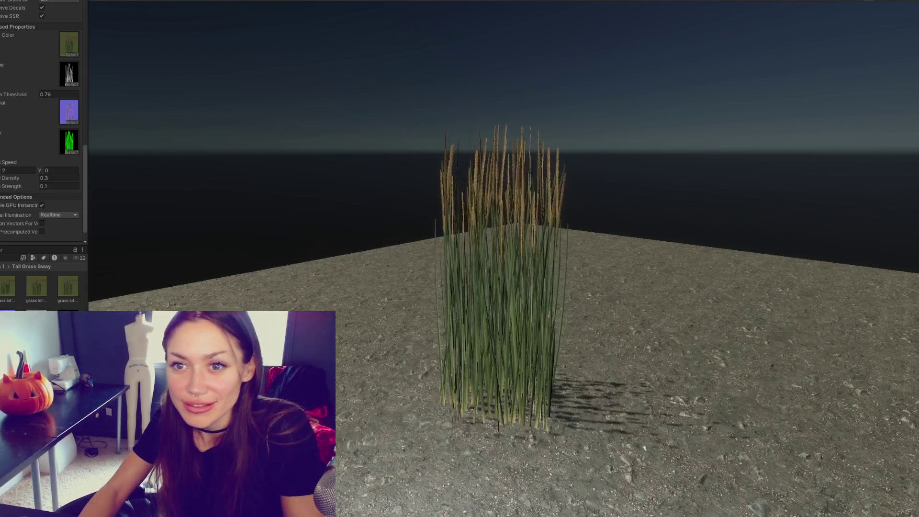
scroll(21, 35, up, 10)
scroll(20, 31, up, 8)
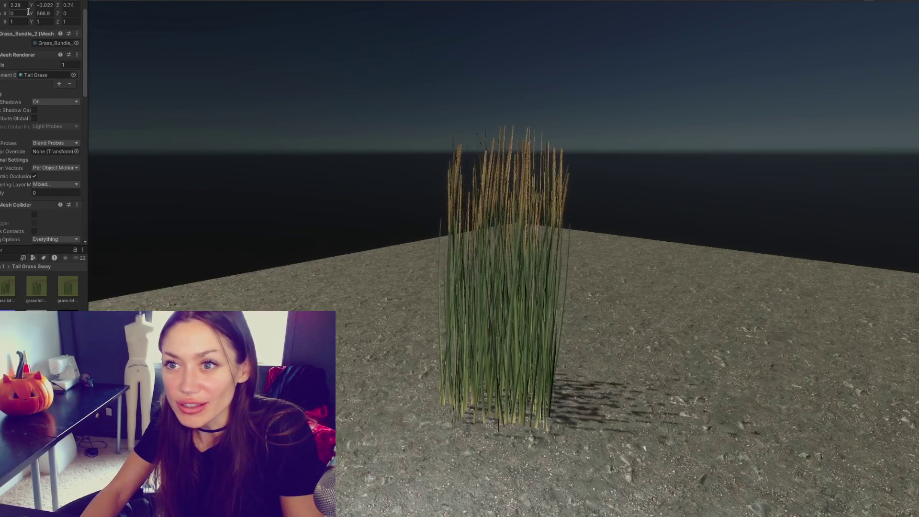
mouse_move(31, 13)
mouse_down()
mouse_move(200, 32)
mouse_move(275, 18)
mouse_up()
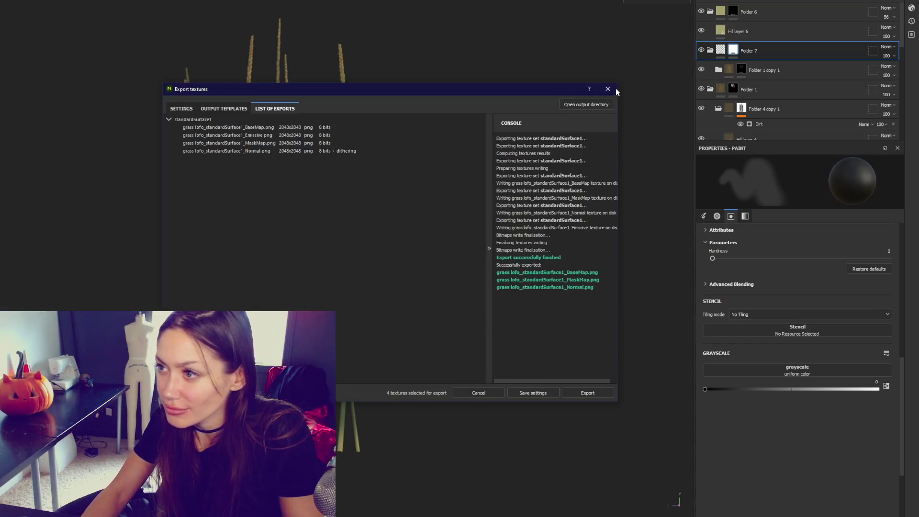
click(614, 90)
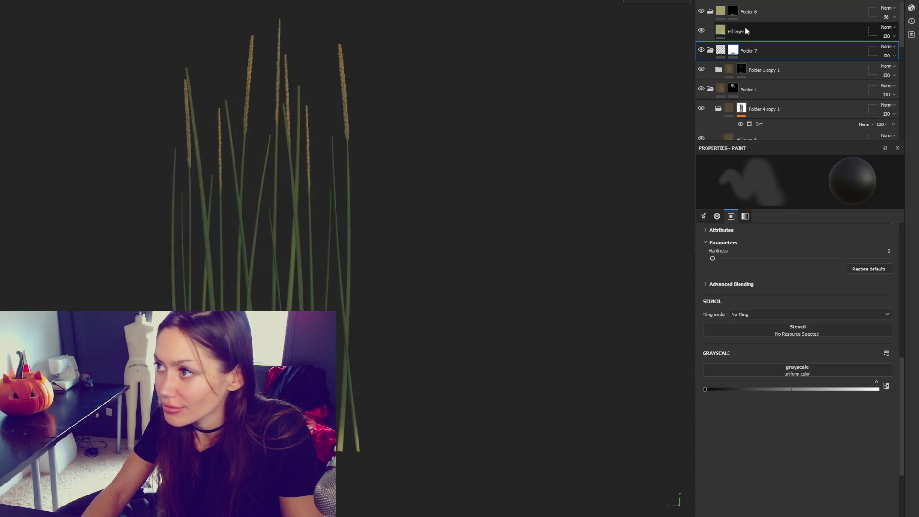
Step: Darken Fill layer 6's base colour and shift its hue toward orange
click(745, 30)
click(840, 252)
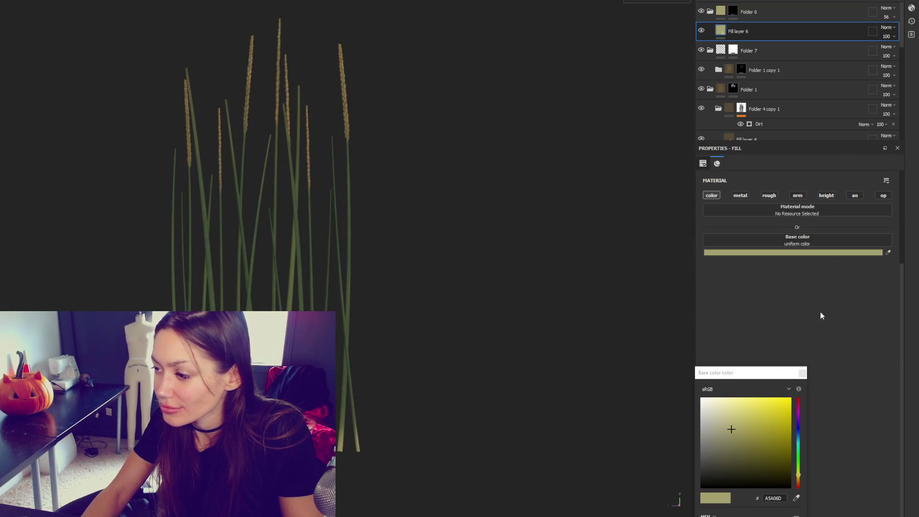
click(739, 435)
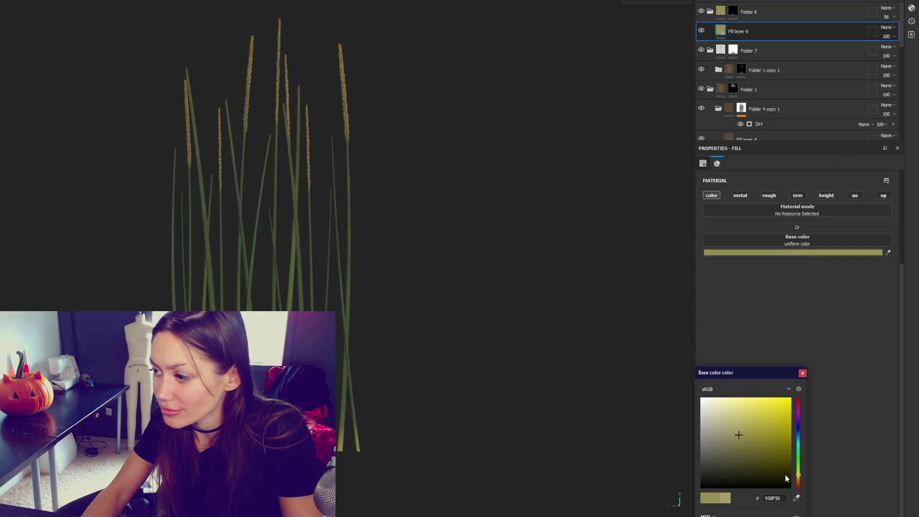
drag(797, 477, 800, 477)
click(803, 373)
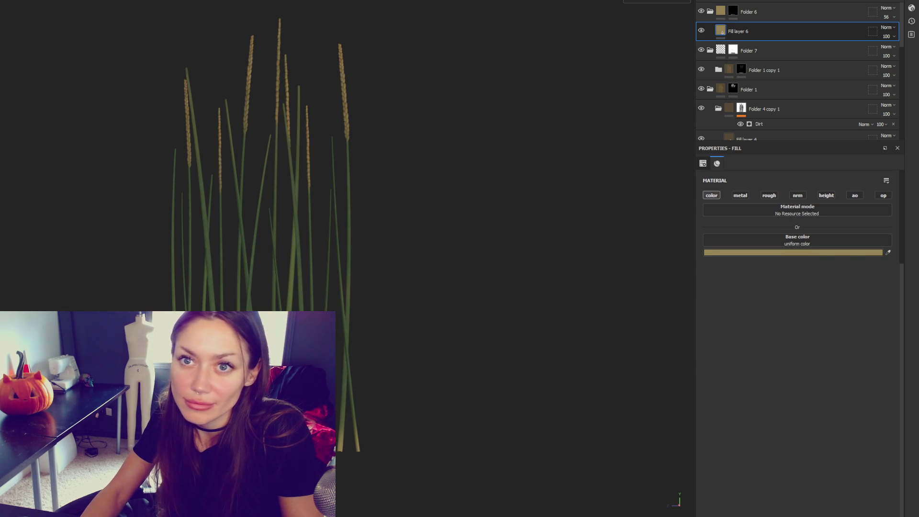
Step: Export the Substance 3D Painter textures again
key(ctrl+shift+e)
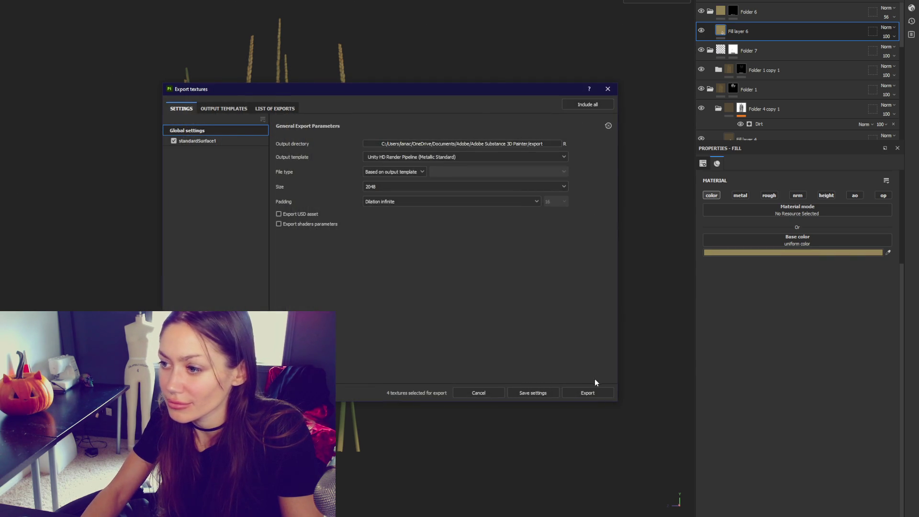
click(589, 392)
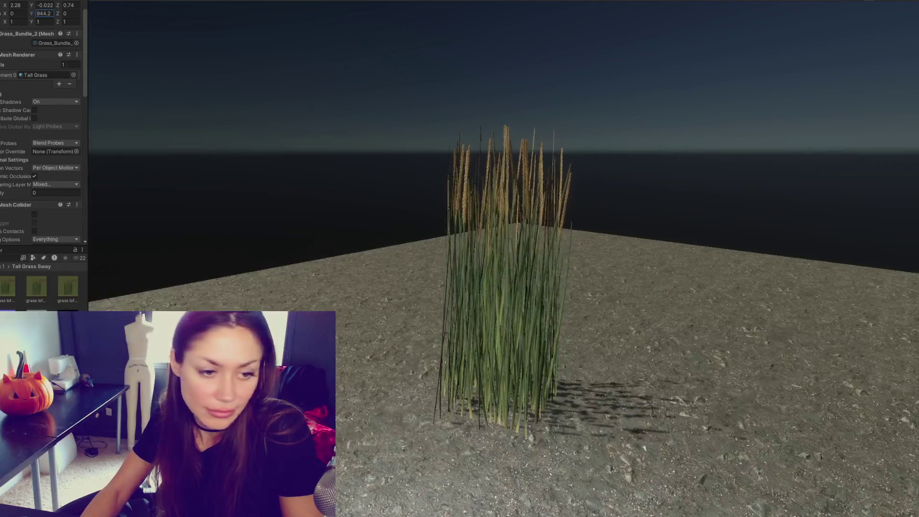
scroll(47, 232, down, 10)
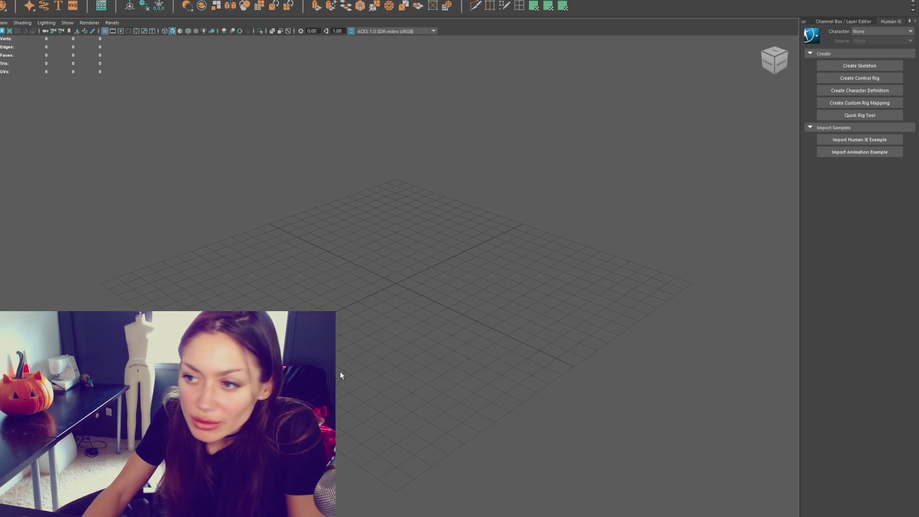
Step: Reduce the cube to a single flat face
right_click(441, 255)
mouse_move(438, 254)
alt+mouse_down()
mouse_move(437, 209)
mouse_move(452, 293)
alt+mouse_up()
key(ctrl+z)
mouse_move(402, 273)
alt+mouse_down()
mouse_move(389, 268)
mouse_move(353, 287)
mouse_move(371, 168)
alt+mouse_up()
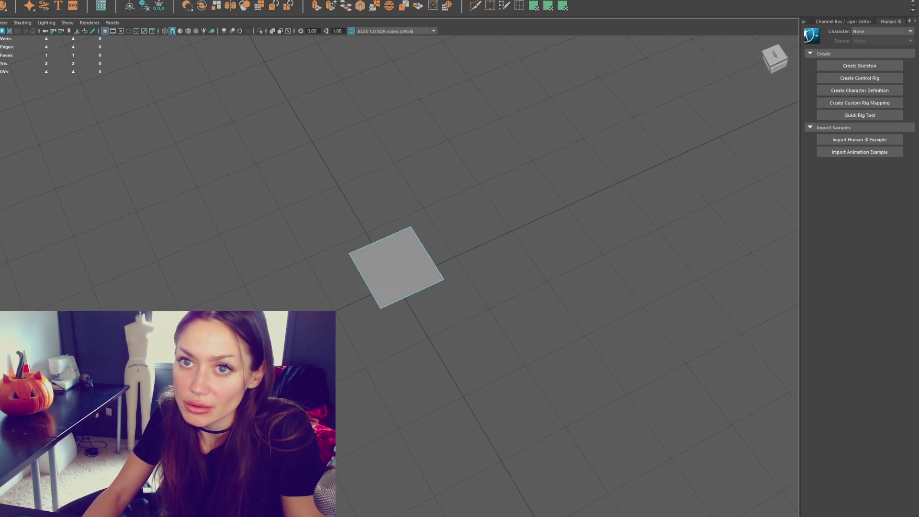
Step: Create a polygon cylinder and settle its side count at six
click(909, 11)
click(832, 140)
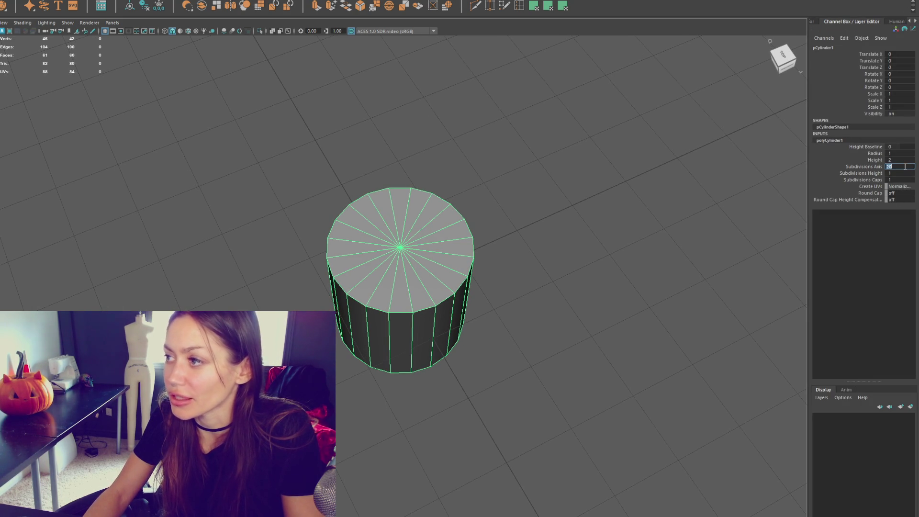
text(6)
key(Return)
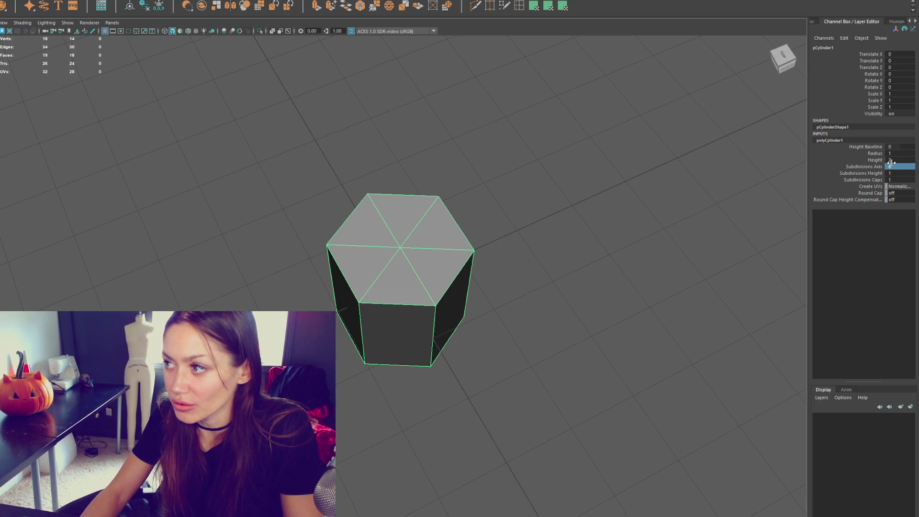
text(8)
key(Return)
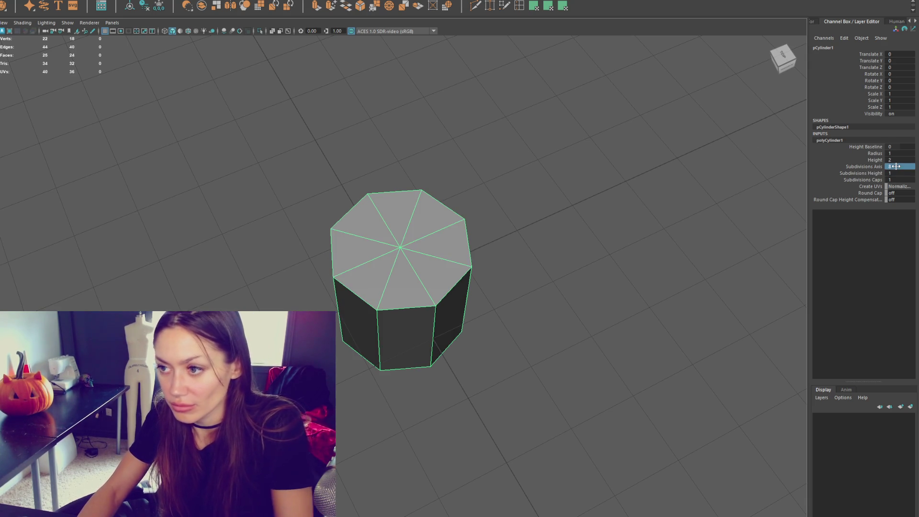
right_drag(586, 249, 578, 252)
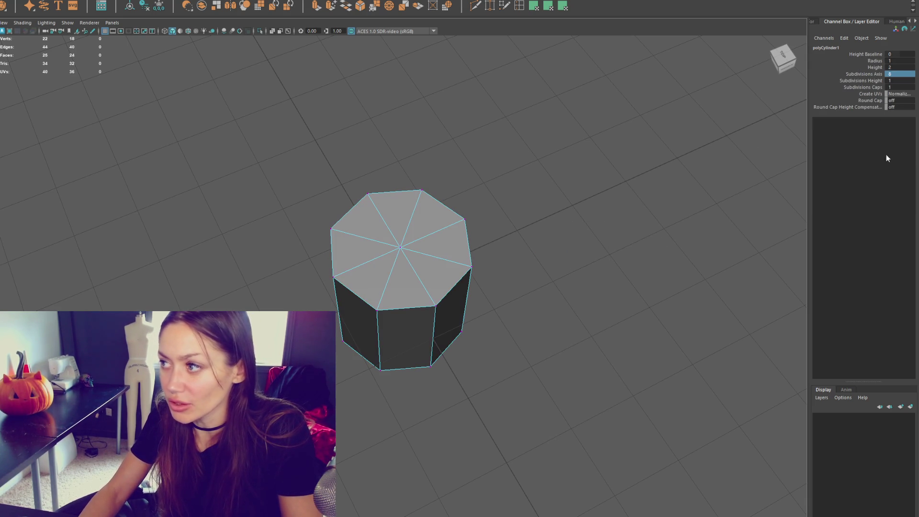
click(894, 74)
text(5)
key(Return)
click(901, 79)
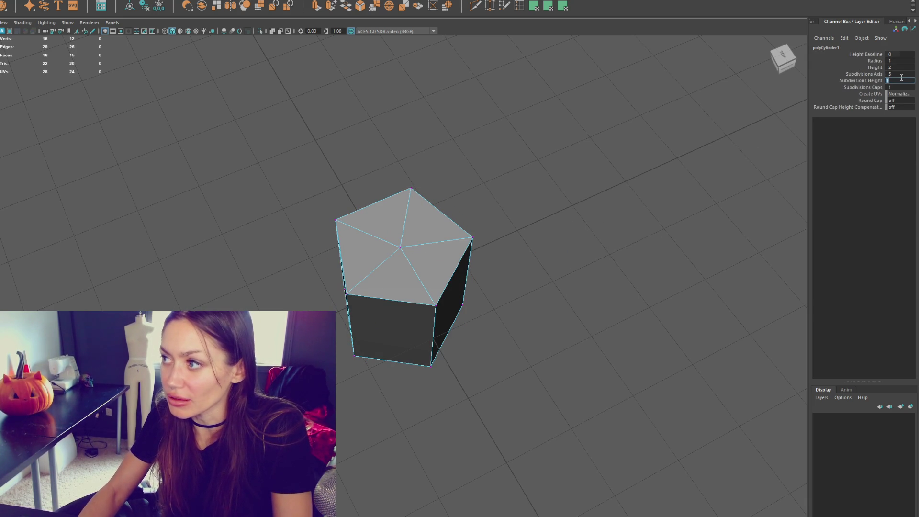
middle_drag(906, 74, 633, 180)
right_drag(467, 242, 399, 248)
right_drag(498, 215, 411, 243)
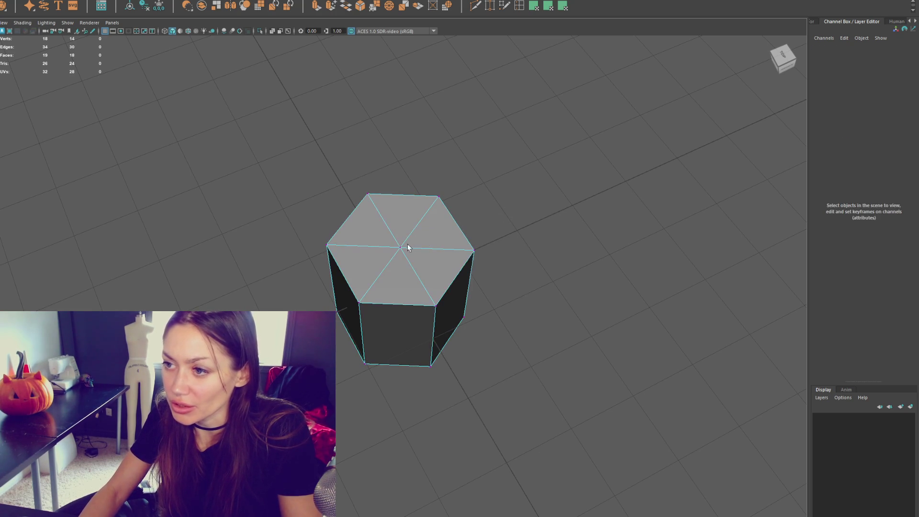
Step: Pull the hexagonal prism's top-cap centre vertex up into a peak
click(406, 245)
key(w)
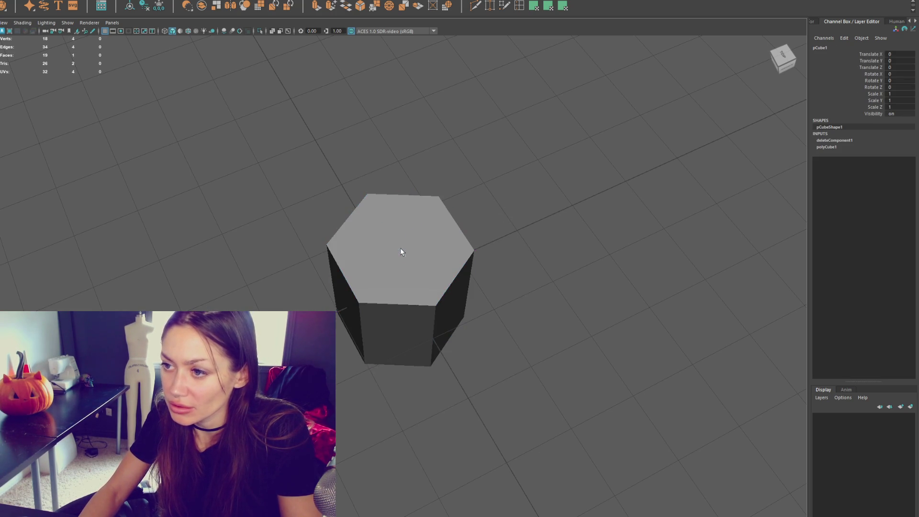
alt+drag(440, 250, 592, 119)
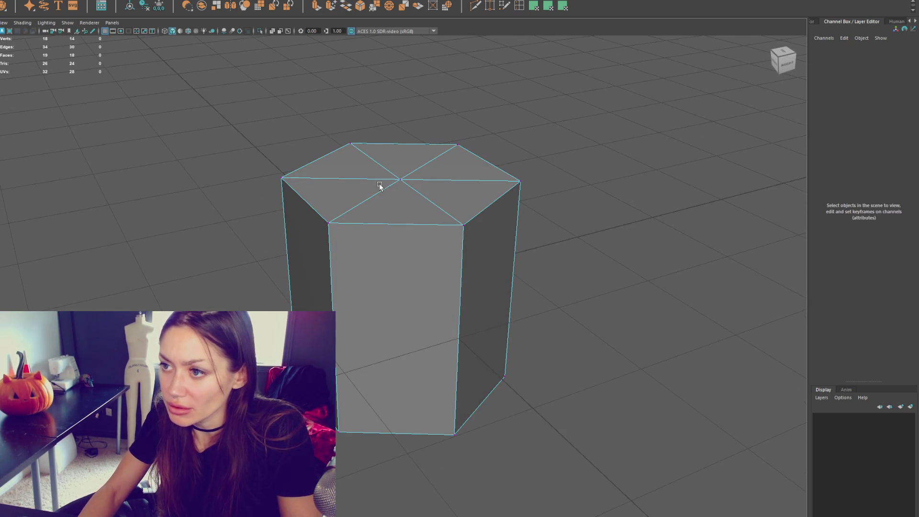
click(398, 179)
drag(400, 169, 407, 141)
Step: Delete the prism's side faces, leaving only the hexagonal top cap
right_drag(609, 150, 627, 228)
drag(627, 229, 277, 445)
key(Delete)
right_drag(331, 128, 369, 113)
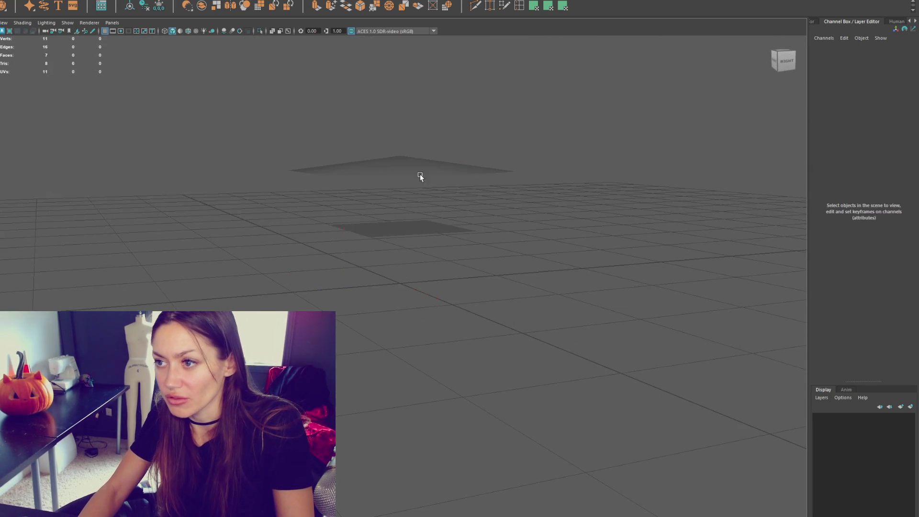
Step: Delete the cap's history, centre its pivot, and lower both cap and square plane
click(144, 5)
click(159, 5)
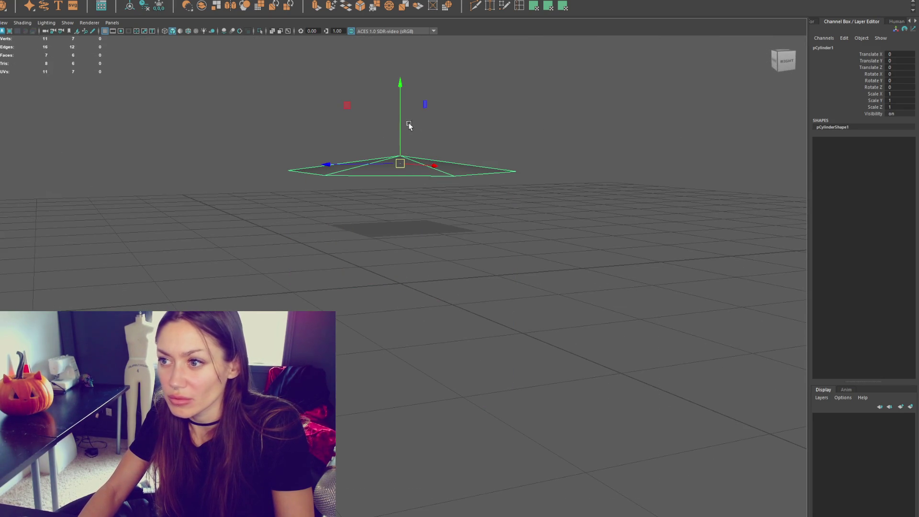
mouse_move(402, 188)
middle_down()
mouse_move(403, 248)
mouse_move(417, 240)
middle_up()
click(417, 236)
mouse_move(402, 213)
mouse_down()
mouse_move(400, 266)
mouse_move(407, 262)
mouse_up()
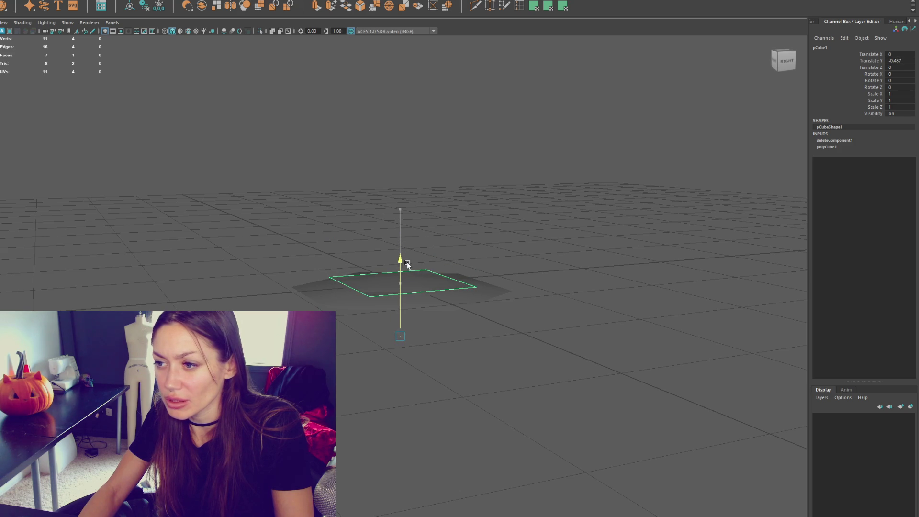
Step: Shrink the hexagonal cap uniformly and stretch it slightly taller along Y
click(421, 272)
key(r)
mouse_move(401, 281)
mouse_down()
mouse_move(386, 281)
mouse_move(399, 263)
mouse_move(394, 284)
mouse_move(393, 266)
mouse_move(403, 262)
mouse_move(410, 293)
mouse_up()
key(w)
key(r)
key(w)
scroll(447, 274, up, 2)
Step: Nudge the square plane slightly down, then select the hexagonal cap
click(472, 256)
click(472, 258)
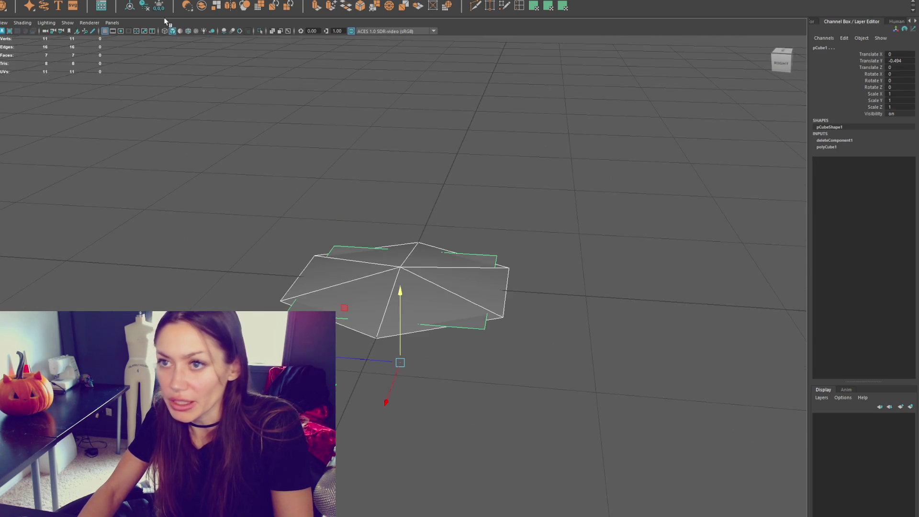
click(483, 260)
click(400, 246)
mouse_move(400, 246)
mouse_down()
mouse_move(527, 211)
mouse_move(484, 258)
mouse_move(283, 179)
mouse_move(120, 20)
mouse_move(429, 201)
mouse_up()
click(481, 264)
Step: Check the cap's height from a side view, then select the square plane
click(400, 211)
alt+drag(514, 272, 526, 261)
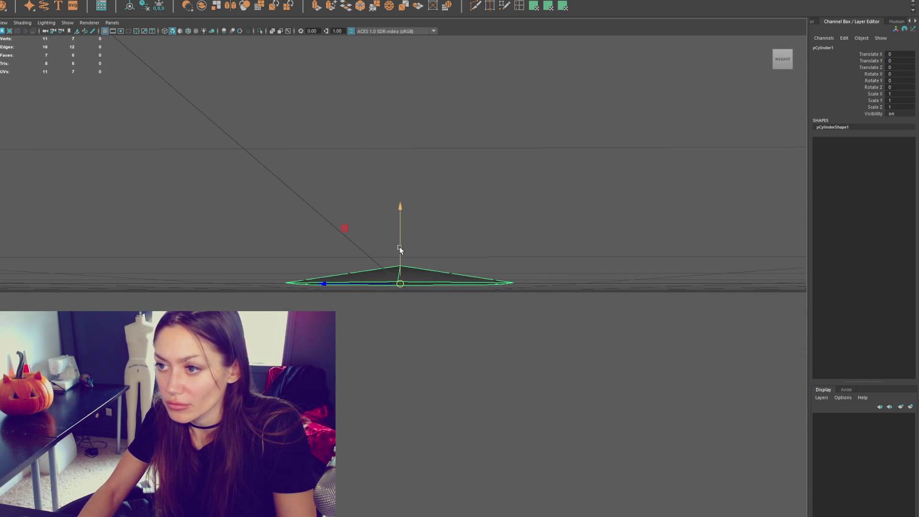
mouse_move(402, 239)
alt+mouse_down()
mouse_move(513, 271)
mouse_move(498, 287)
alt+mouse_up()
click(552, 176)
click(315, 241)
click(206, 4)
click(225, 91)
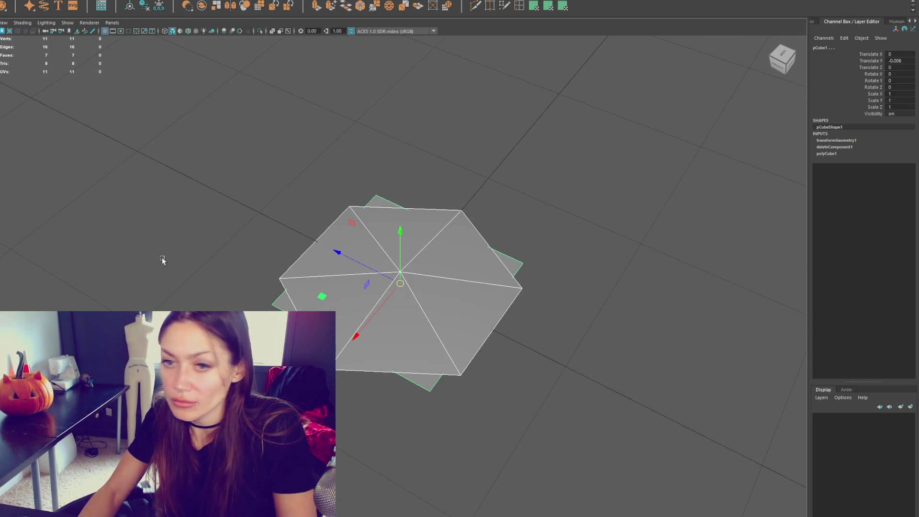
click(316, 240)
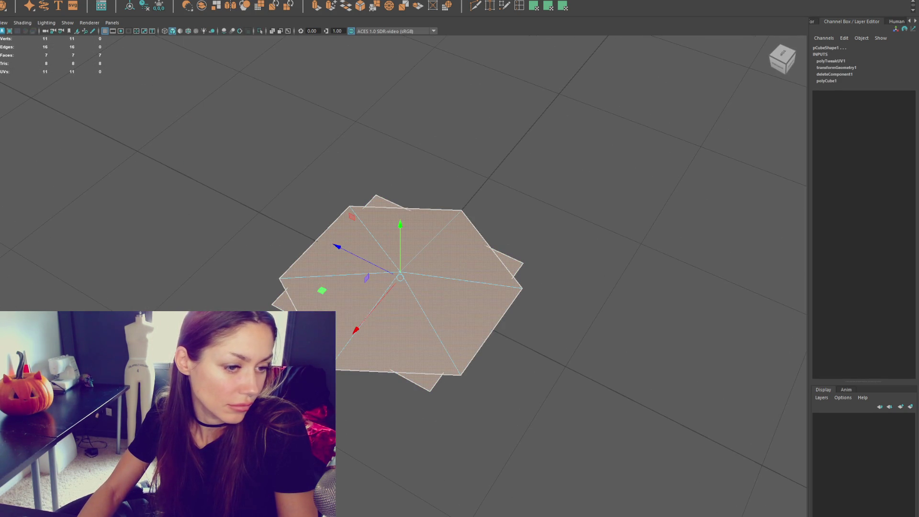
Step: Switch the face selection back and forth between the hexagonal cap and square plane
key(ctrl+z)
key(ctrl+z)
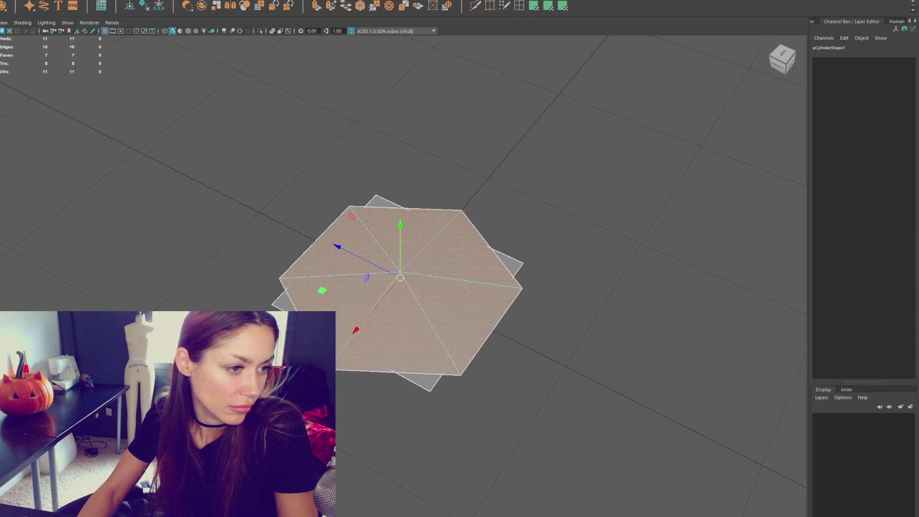
key(shift+z)
key(shift+z)
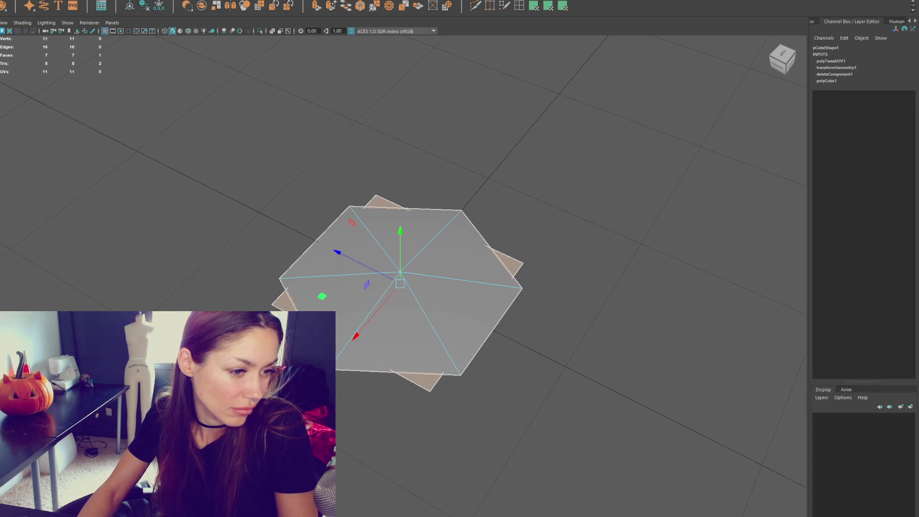
key(ctrl+z)
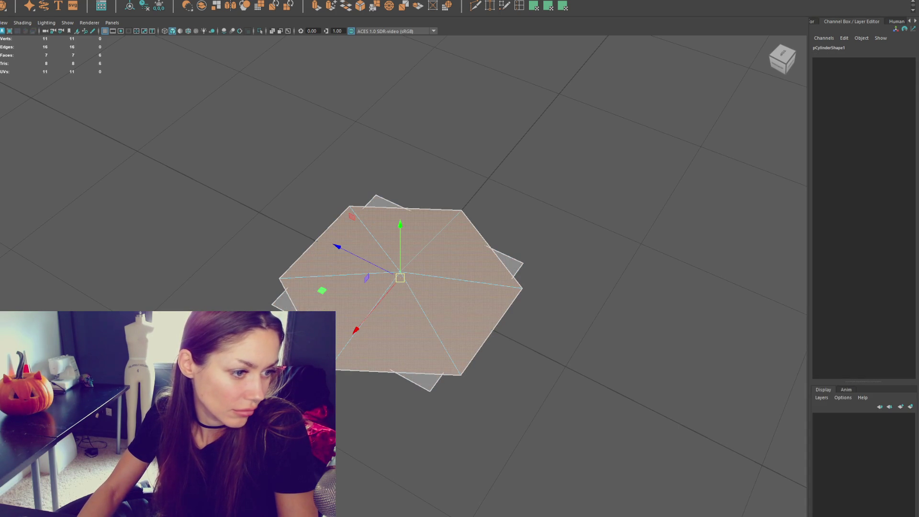
key(shift+z)
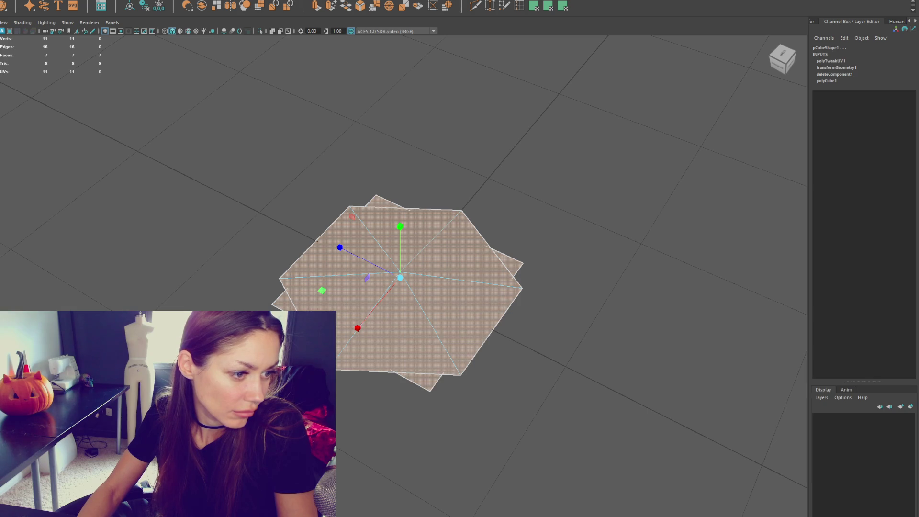
key(ctrl+z)
key(ctrl+z)
key(ctrl+z)
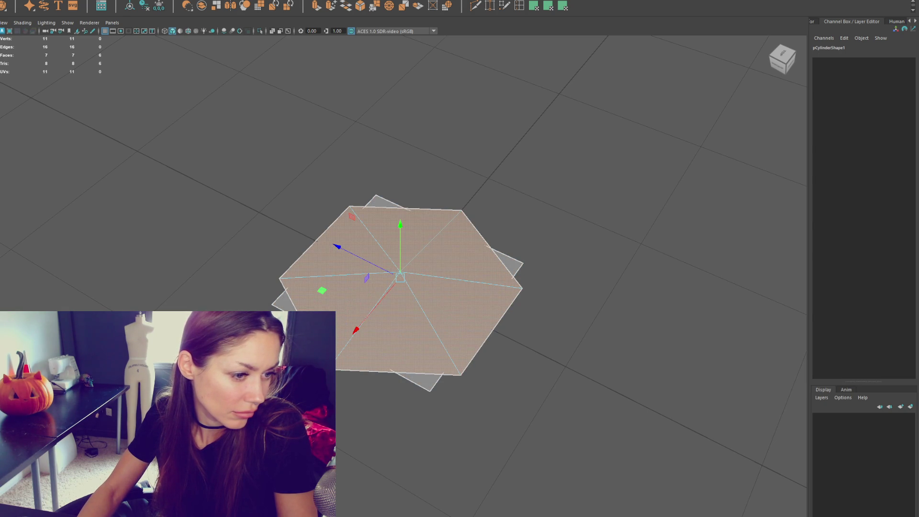
key(ctrl+z)
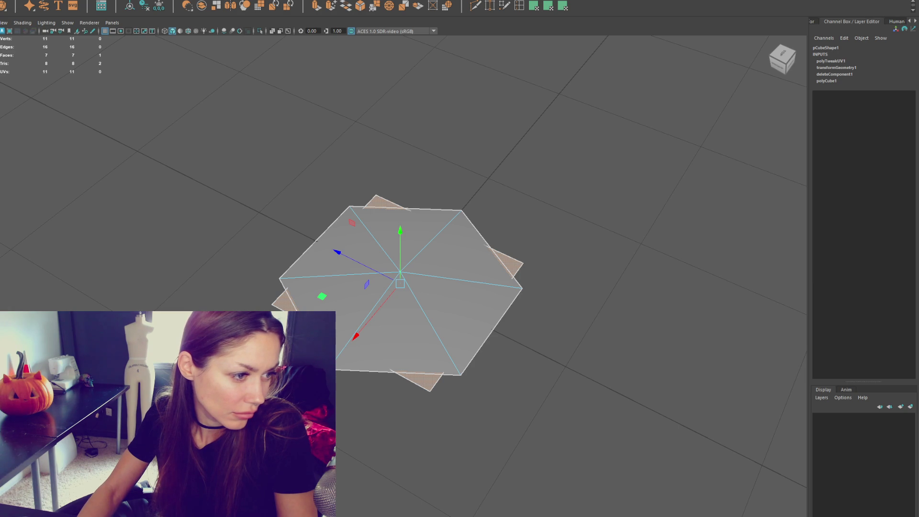
key(ctrl+z)
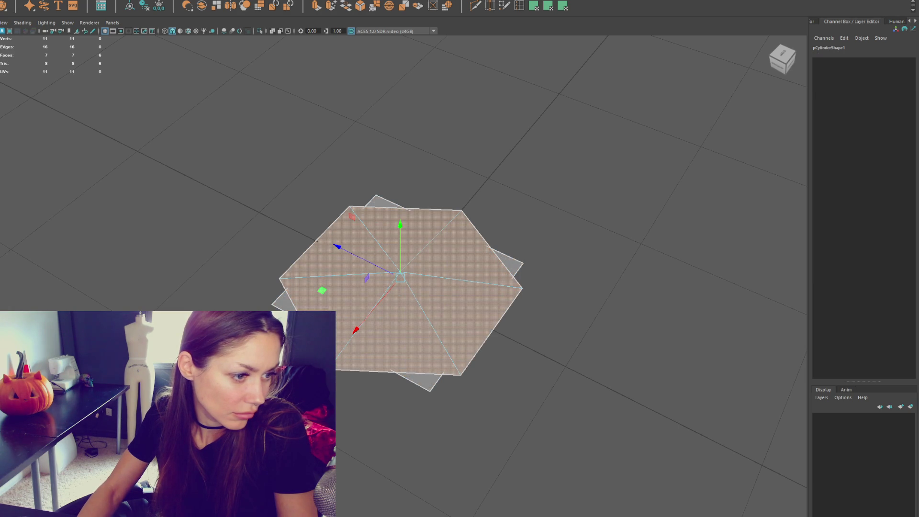
key(ctrl+z)
Step: Adjust the selection with rotate, scale and move, then combine cap and plane
key(e)
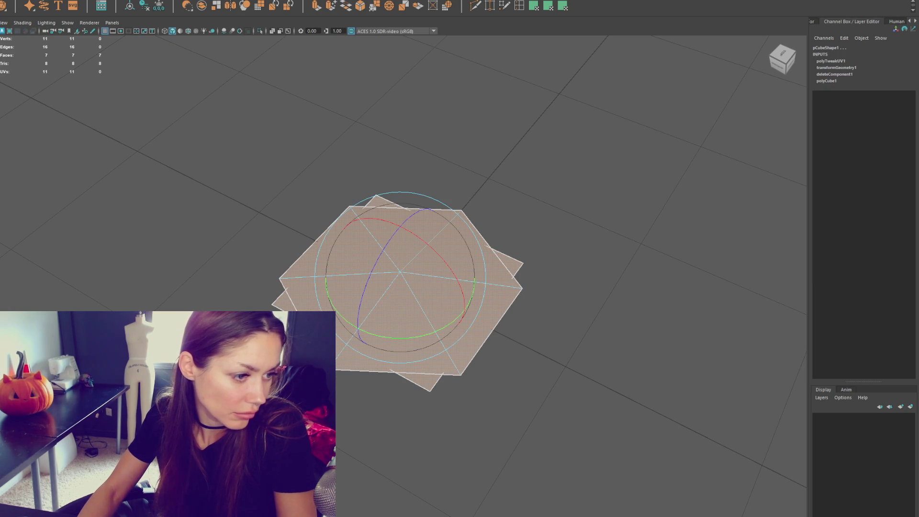
key(r)
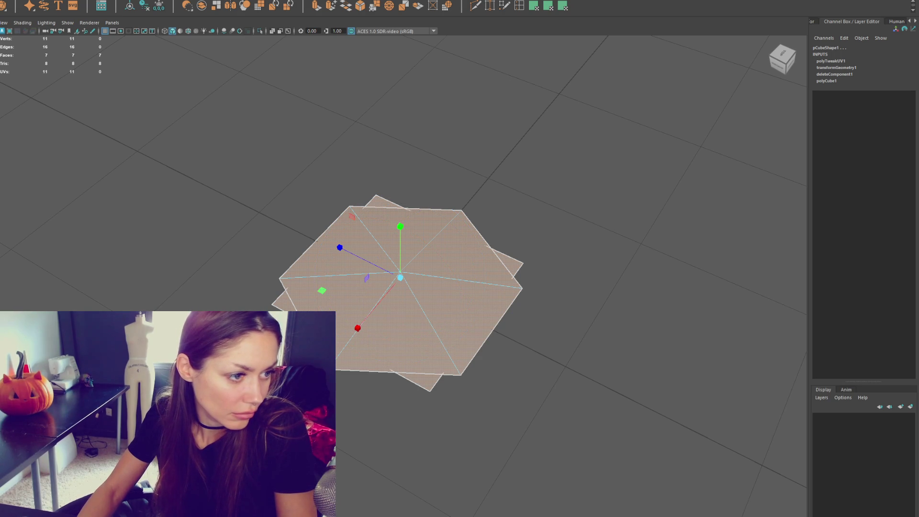
key(ctrl+z)
key(w)
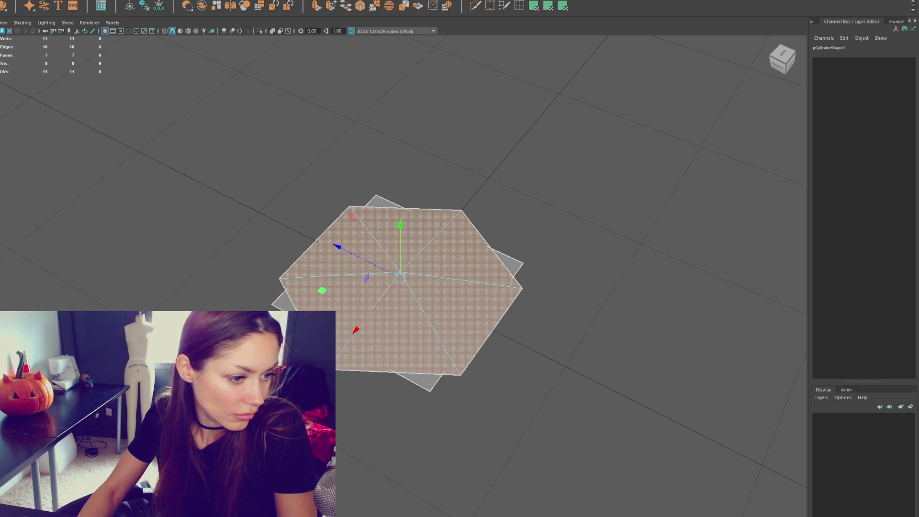
click(182, 160)
click(401, 287)
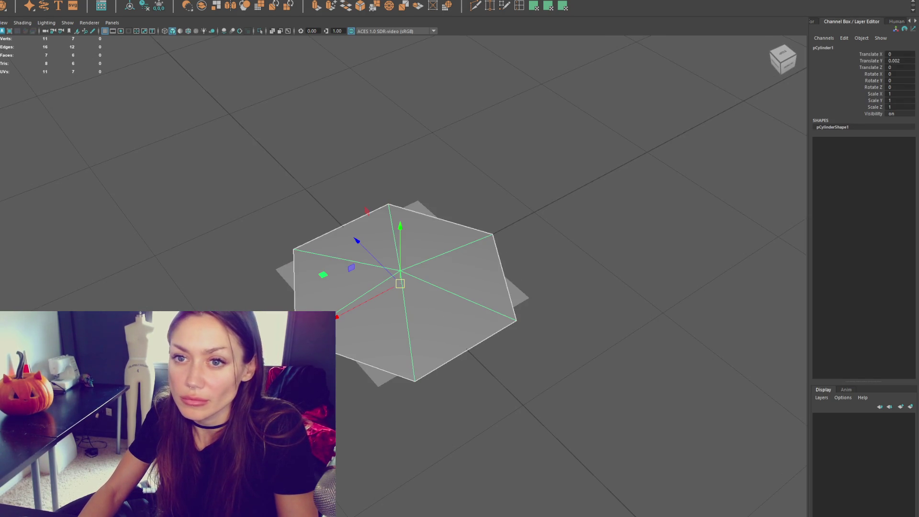
Step: Delete the combined mesh's construction history and close the export dialog
click(147, 7)
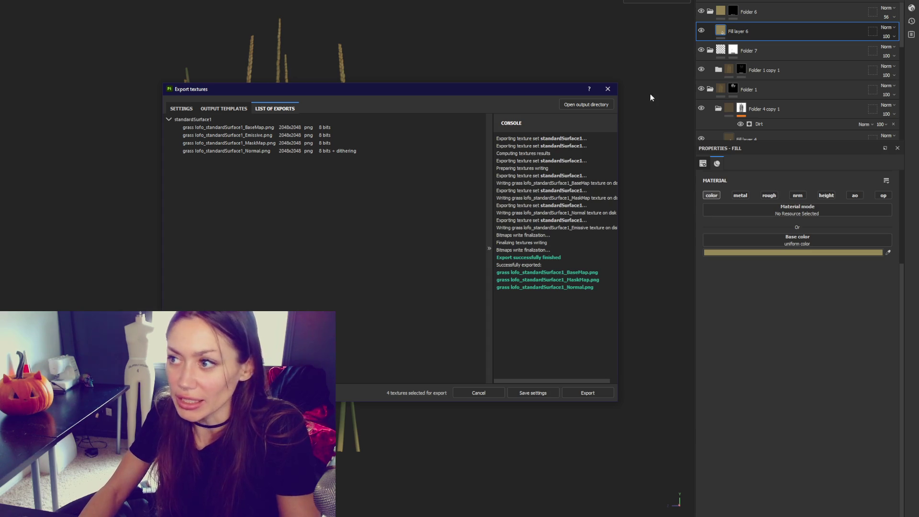
click(608, 89)
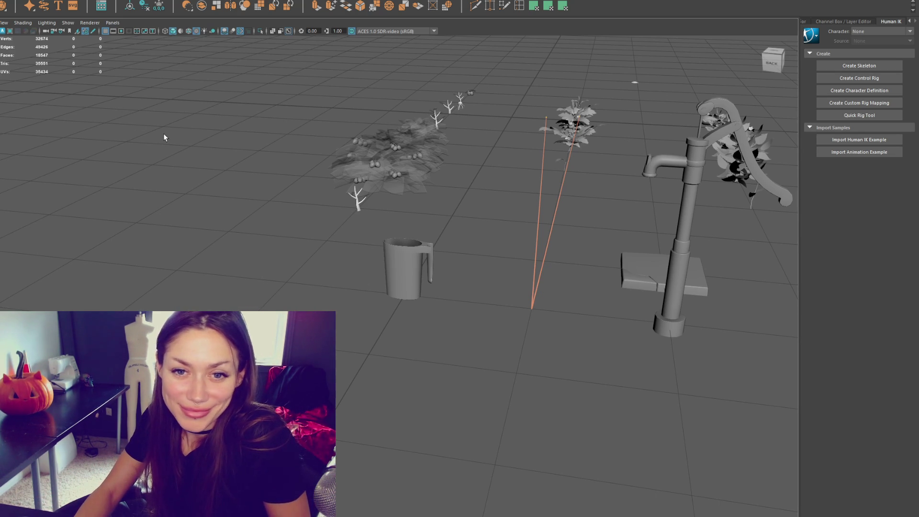
Step: Select the Foliage object and jug, orbit and zoom out, then open another scene
click(357, 157)
click(407, 268)
mouse_move(407, 268)
alt+mouse_down()
mouse_move(478, 256)
mouse_move(139, 269)
mouse_move(464, 197)
mouse_move(354, 207)
mouse_move(443, 202)
mouse_move(147, 291)
mouse_move(265, 233)
alt+mouse_up()
alt+right_drag(265, 233, 240, 234)
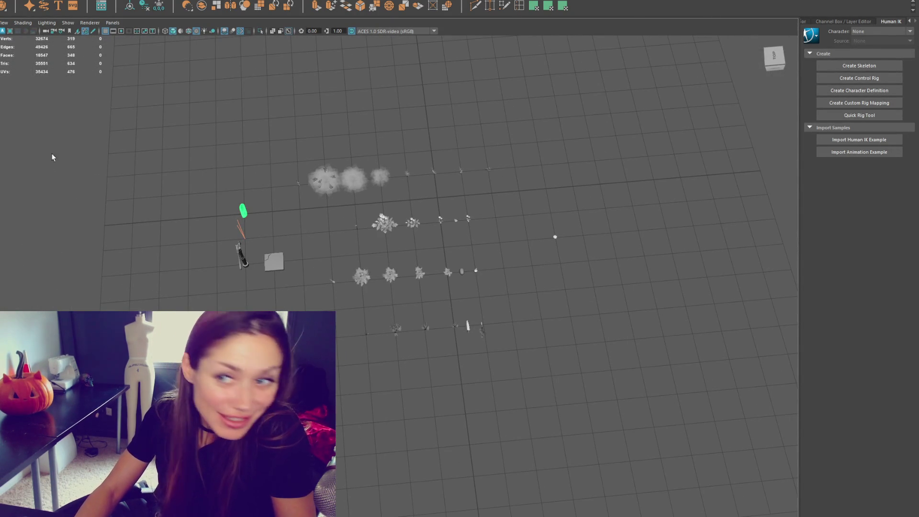
key(ctrl+n)
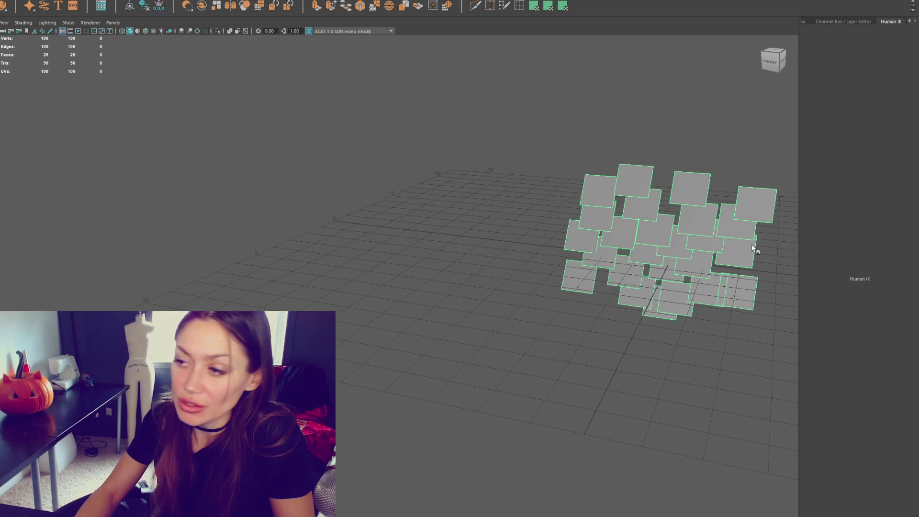
Step: Frame and reselect the square cards, then bring up the plant-shader-test.mb save prompt
key(f)
scroll(315, 179, down, 5)
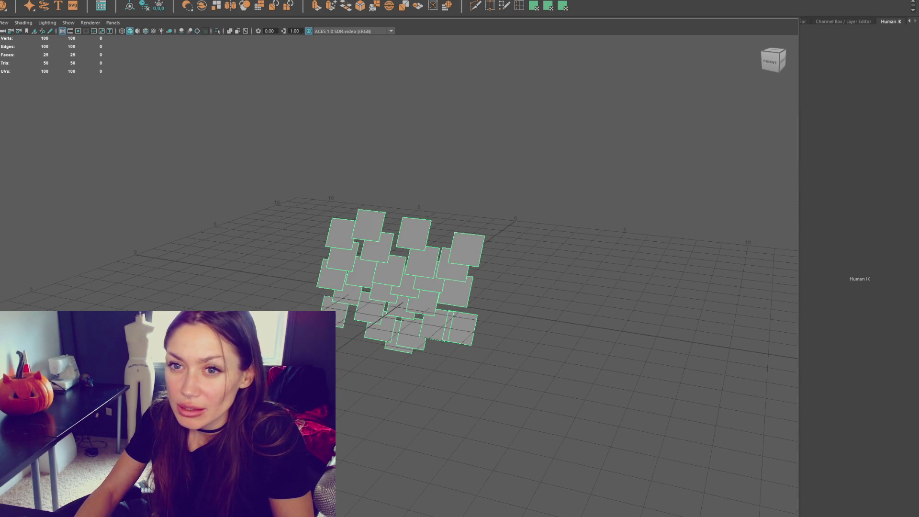
click(315, 100)
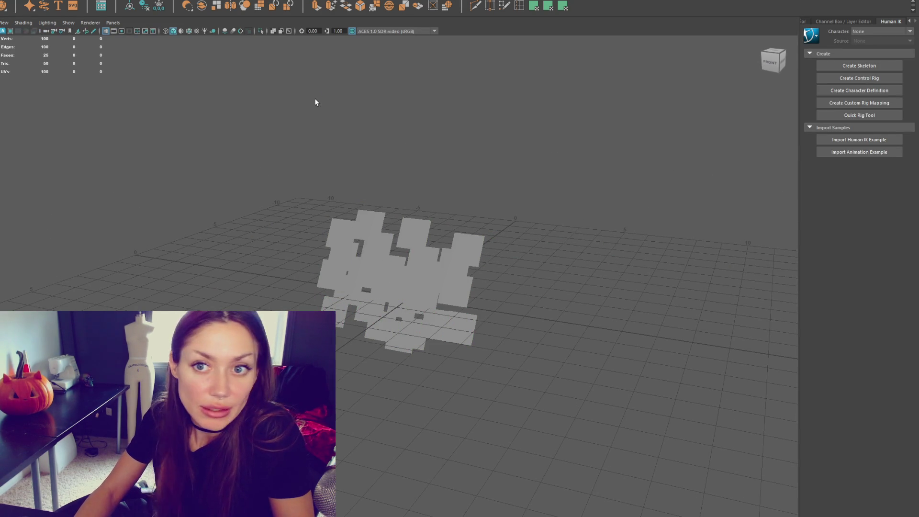
key(ctrl+z)
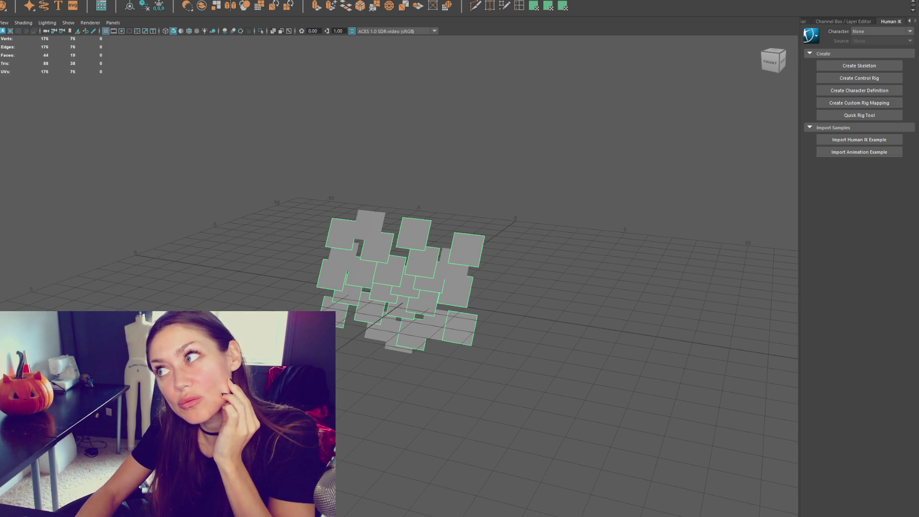
key(ctrl+n)
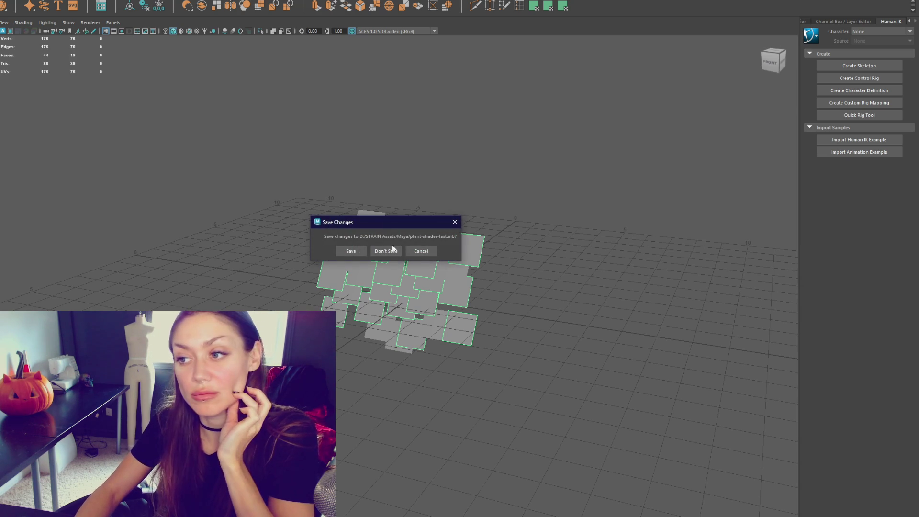
Step: Answer the save prompt and orbit to an elevated view of the trailer booth
click(395, 244)
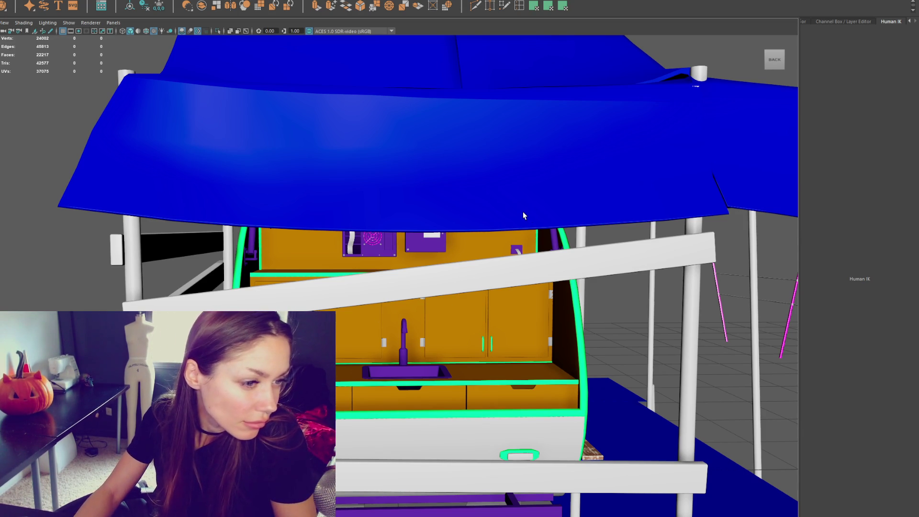
scroll(522, 214, down, 10)
mouse_move(600, 242)
alt+mouse_down()
mouse_move(284, 253)
mouse_move(518, 254)
alt+mouse_up()
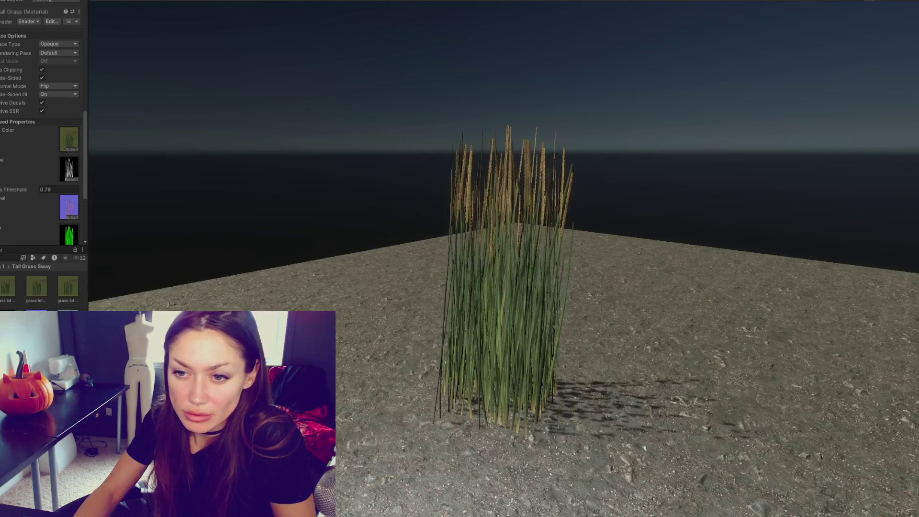
scroll(50, 130, up, 5)
scroll(62, 137, up, 10)
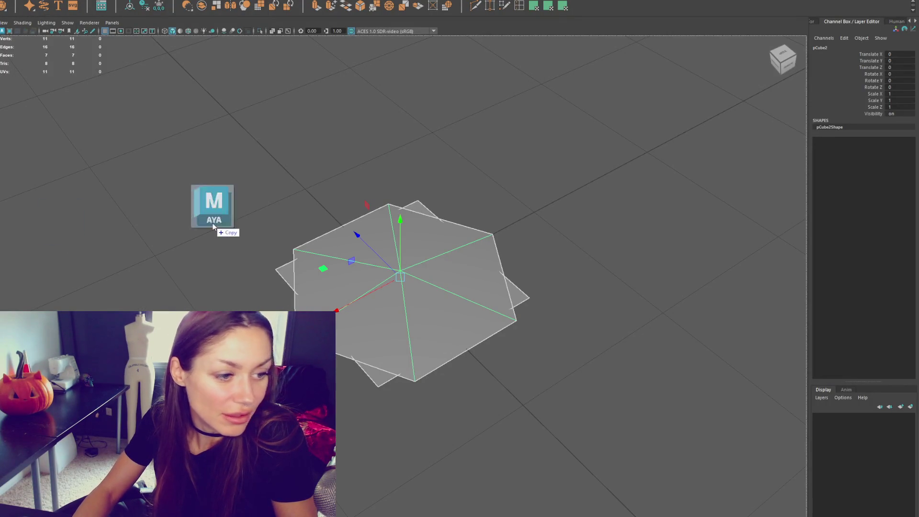
Step: Select the Foliage pieces and toggle wireframe and smooth-preview display modes
click(254, 210)
key(ctrl+z)
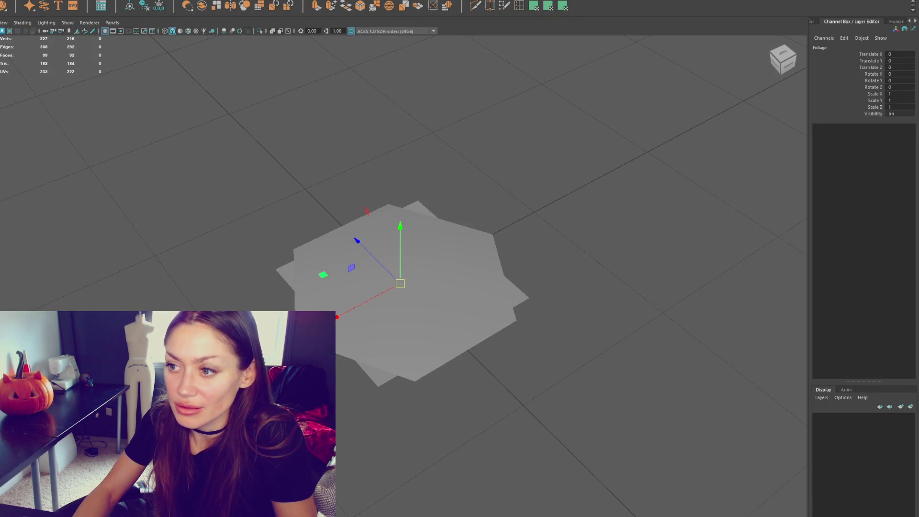
key(ctrl+z)
key(4)
key(3)
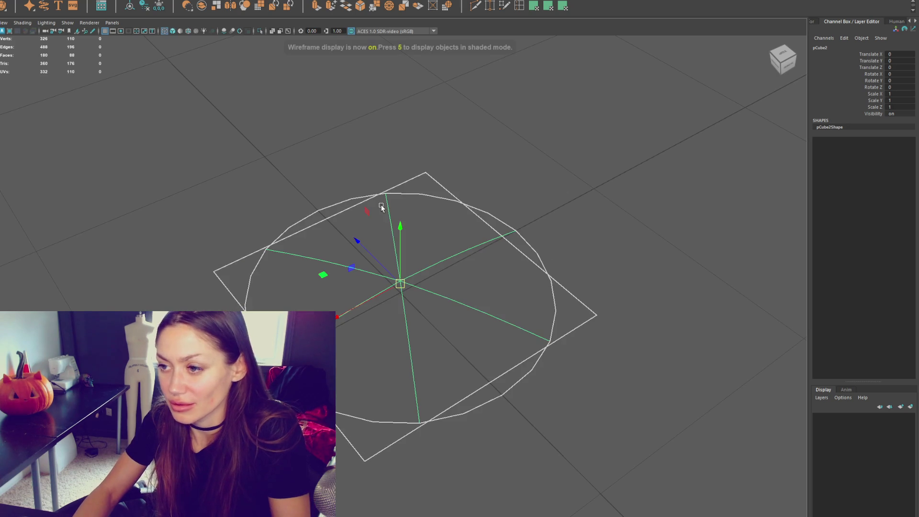
key(1)
key(ctrl+z)
key(ctrl+z)
key(ctrl+z)
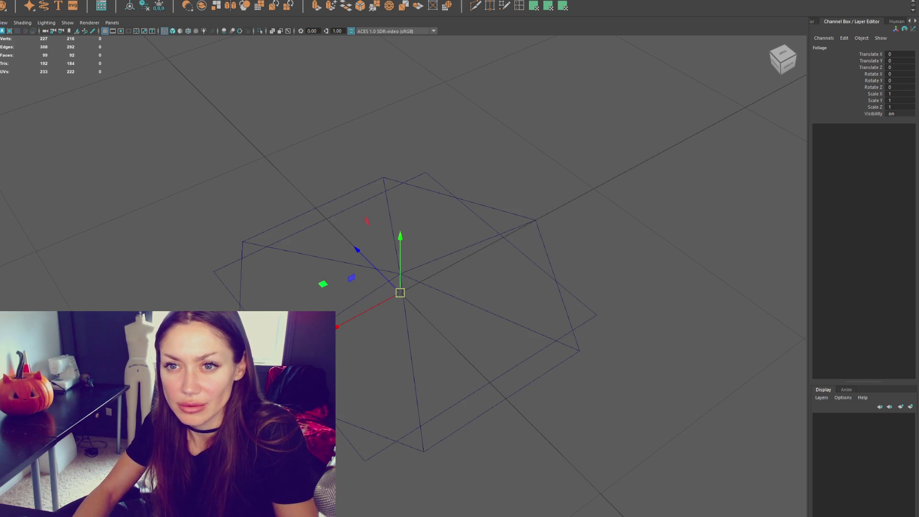
key(ctrl+z)
key(ctrl+z)
key(ctrl+z)
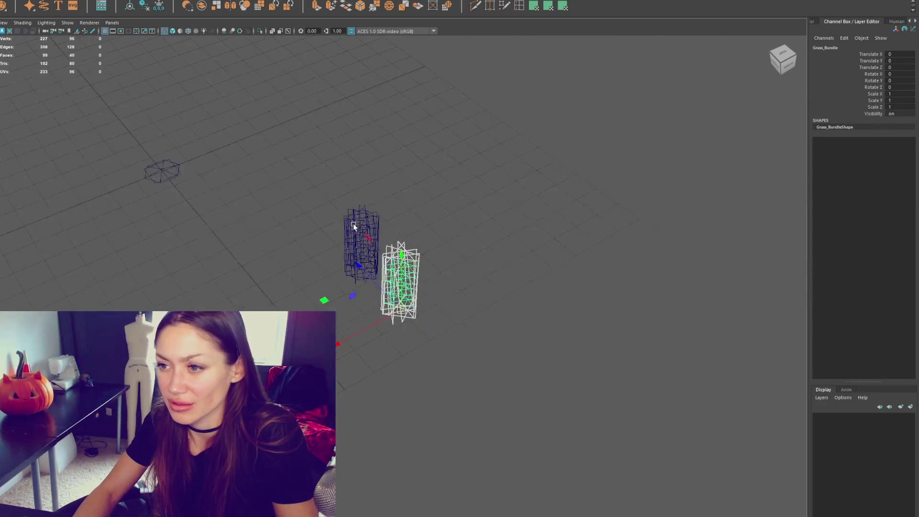
key(ctrl+z)
key(ctrl+z)
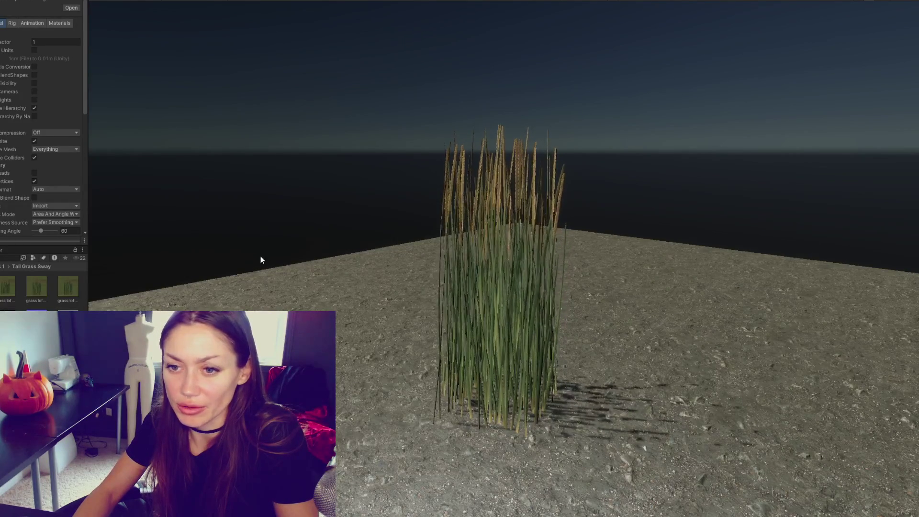
Step: Select the extra Grass_Bundle object and delete it
click(1, 296)
click(13, 64)
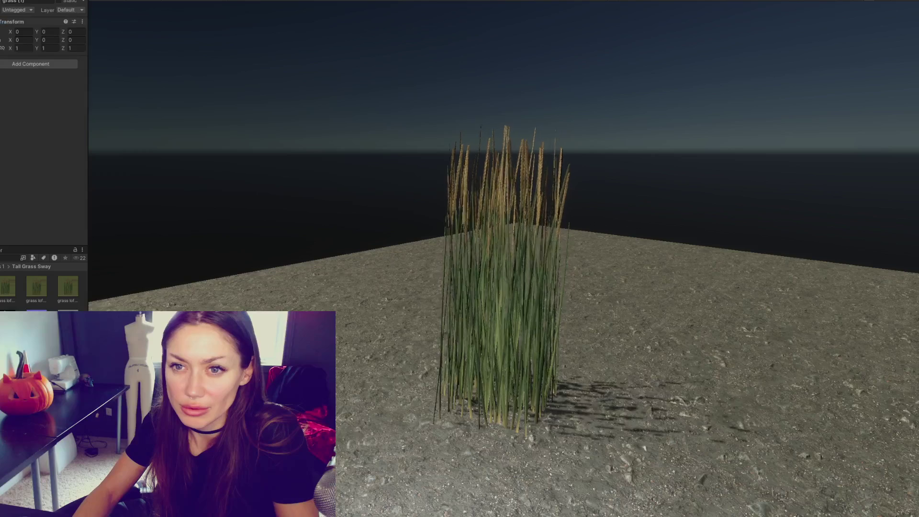
mouse_move(87, 70)
mouse_down()
mouse_move(130, 72)
mouse_move(118, 71)
mouse_up()
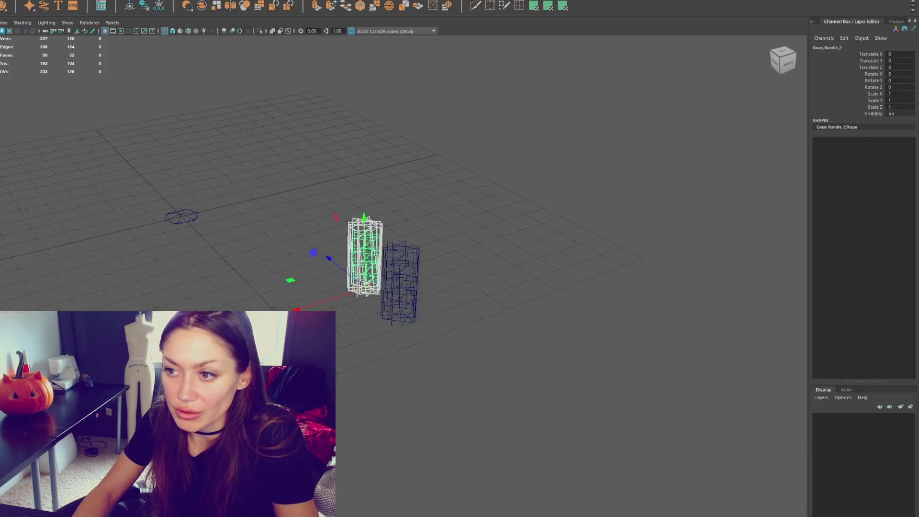
key(Delete)
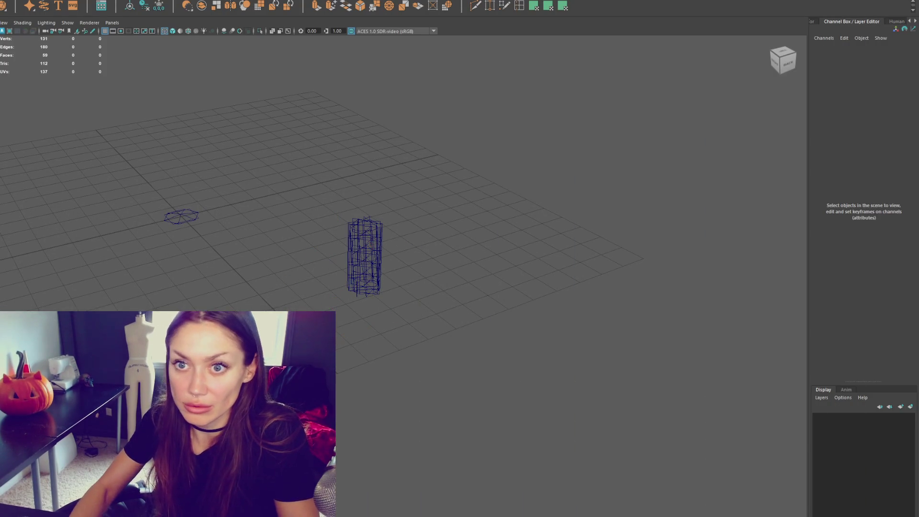
Step: Move Grass_Bundle_2 onto the hexagonal Roots base and select the parent Foliage group
click(365, 256)
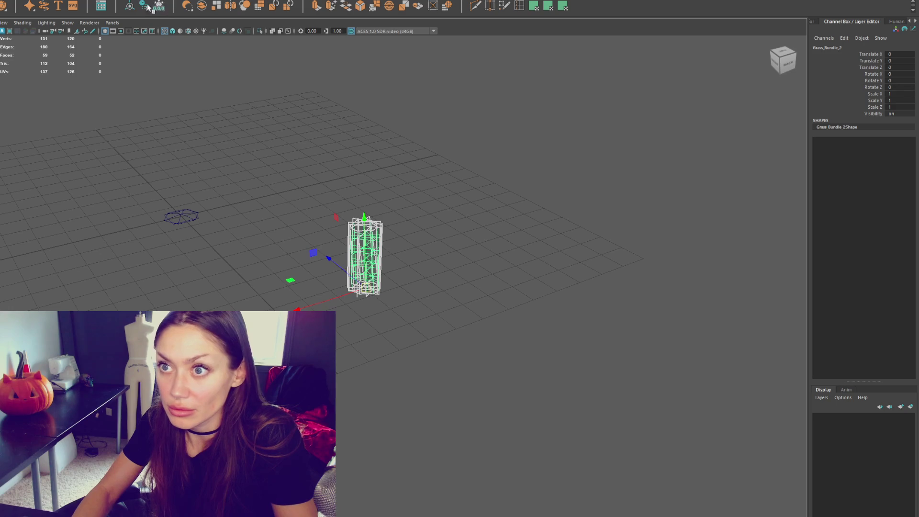
mouse_move(340, 296)
mouse_down()
mouse_move(245, 317)
mouse_move(254, 306)
mouse_move(220, 309)
mouse_move(252, 309)
mouse_move(148, 181)
mouse_up()
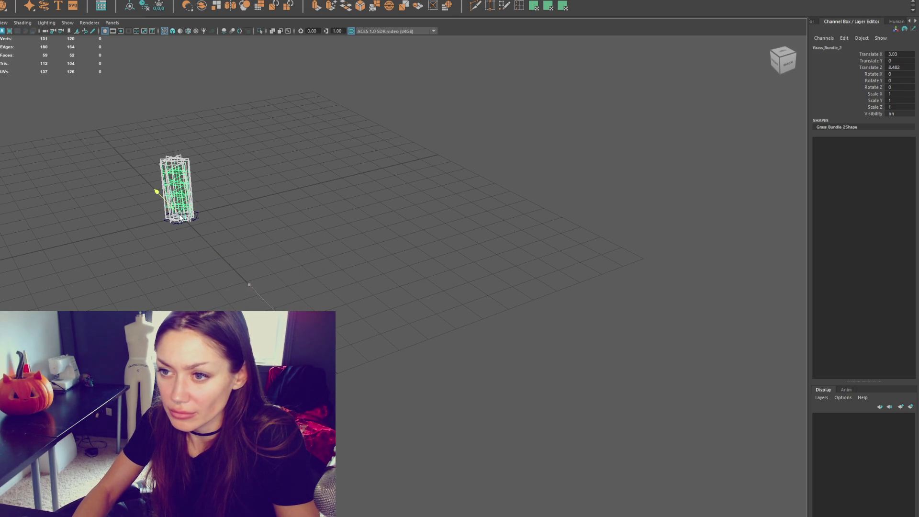
key(f)
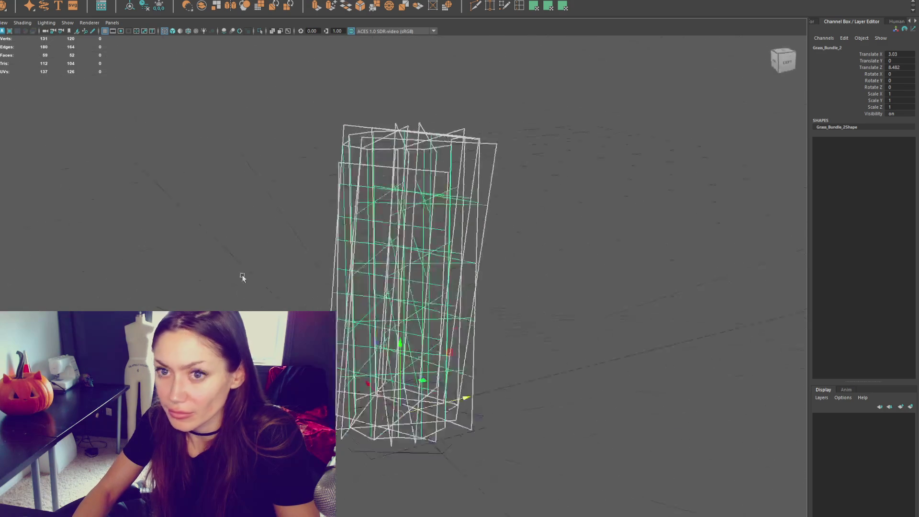
click(344, 425)
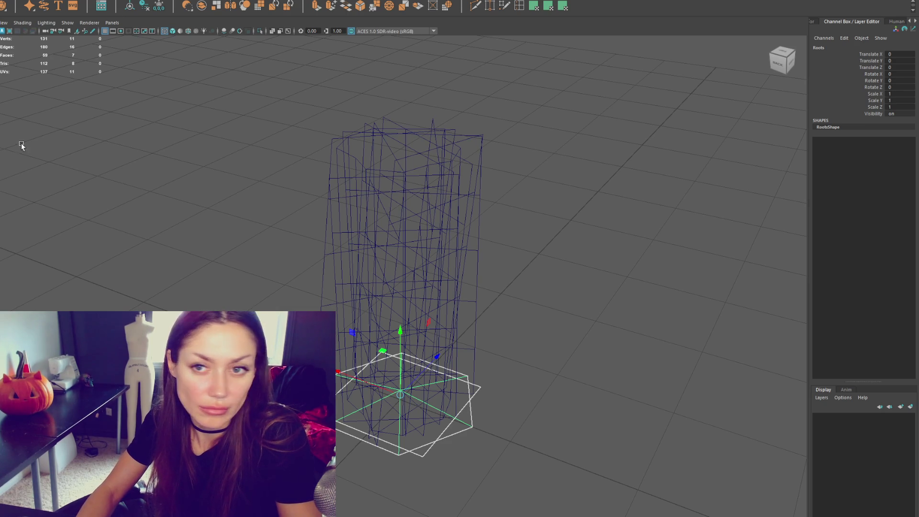
key(Up)
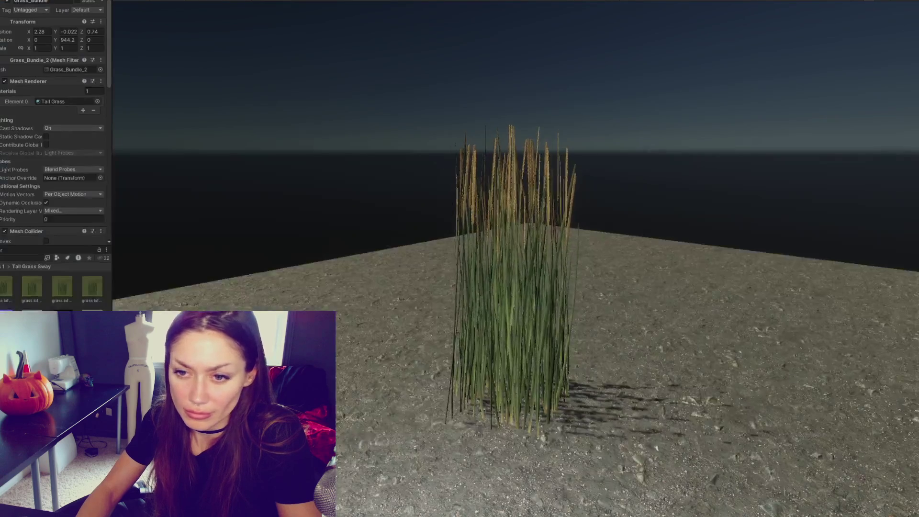
click(6, 304)
click(7, 304)
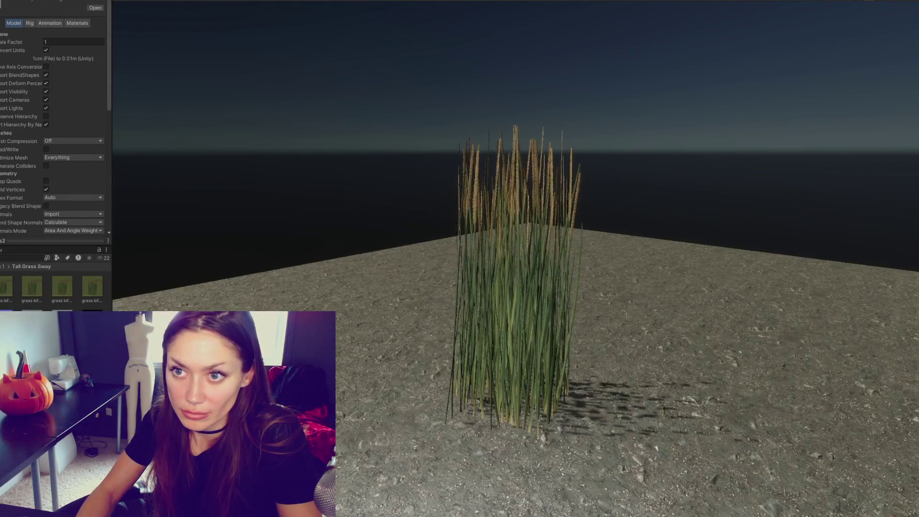
Step: In the Model tab, disable axis conversion and Import BlendShapes, and enable Read/Write
click(46, 67)
click(46, 75)
scroll(72, 144, down, 5)
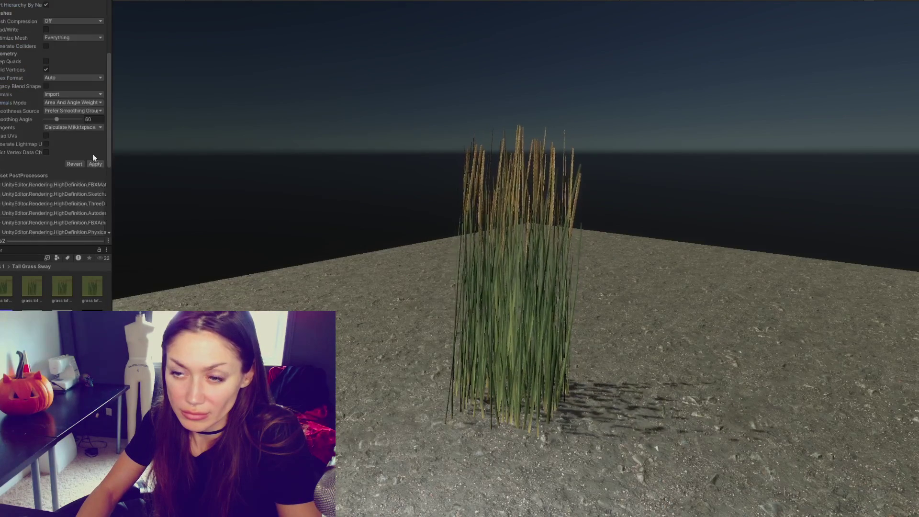
click(46, 143)
scroll(59, 131, up, 2)
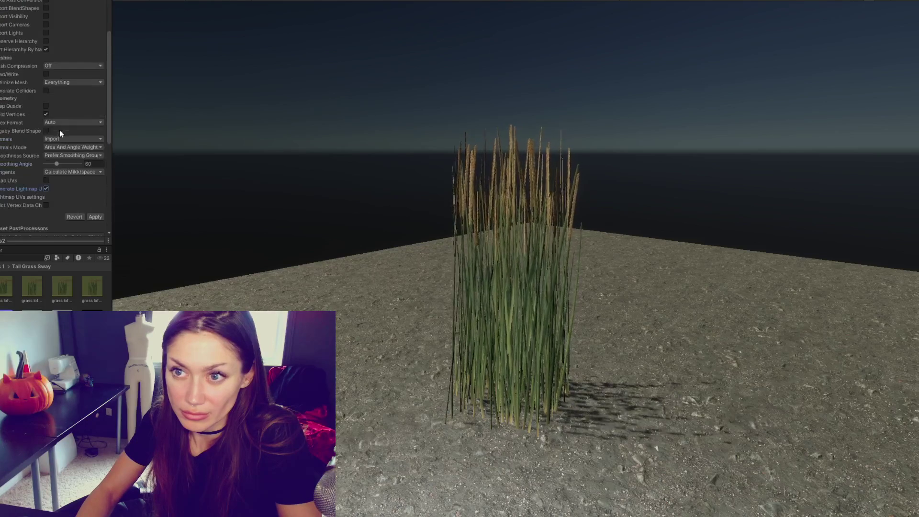
click(46, 75)
scroll(58, 94, up, 2)
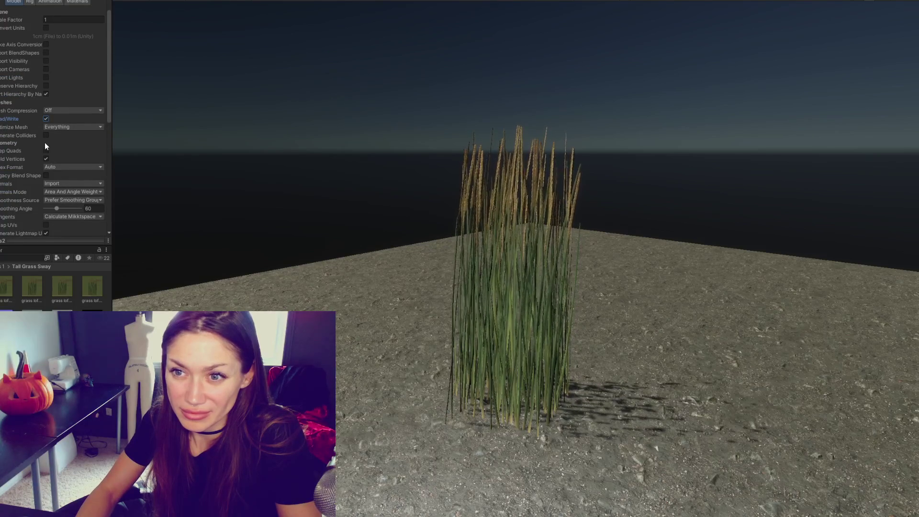
scroll(46, 143, down, 2)
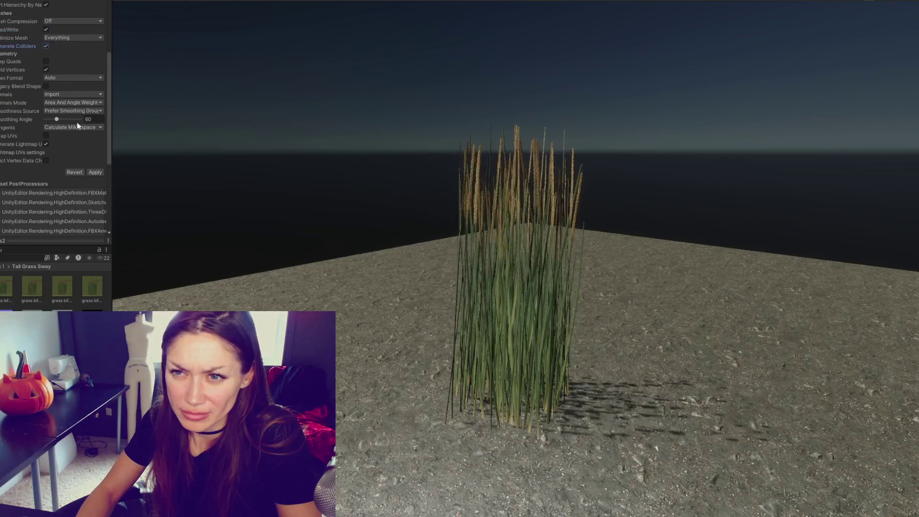
click(46, 144)
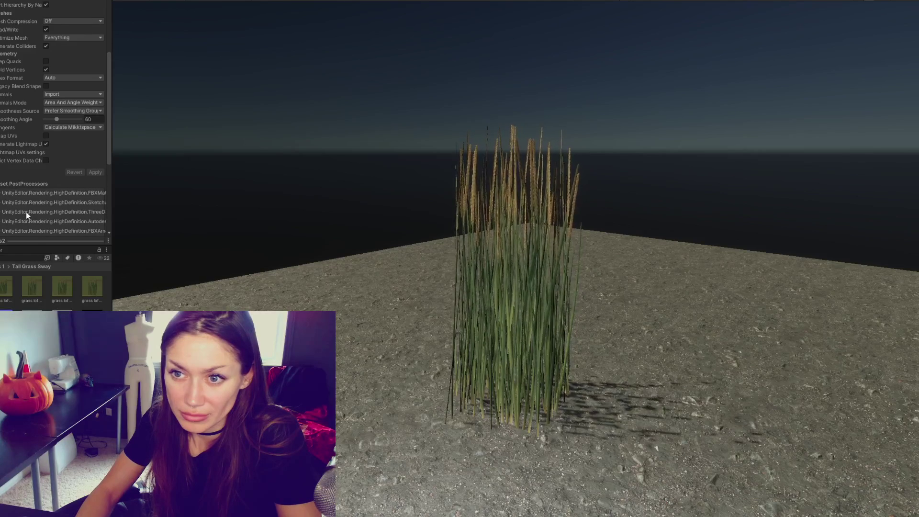
scroll(31, 130, up, 3)
Step: Set material creation and Animation Type to None, then apply the import settings
click(30, 23)
click(52, 23)
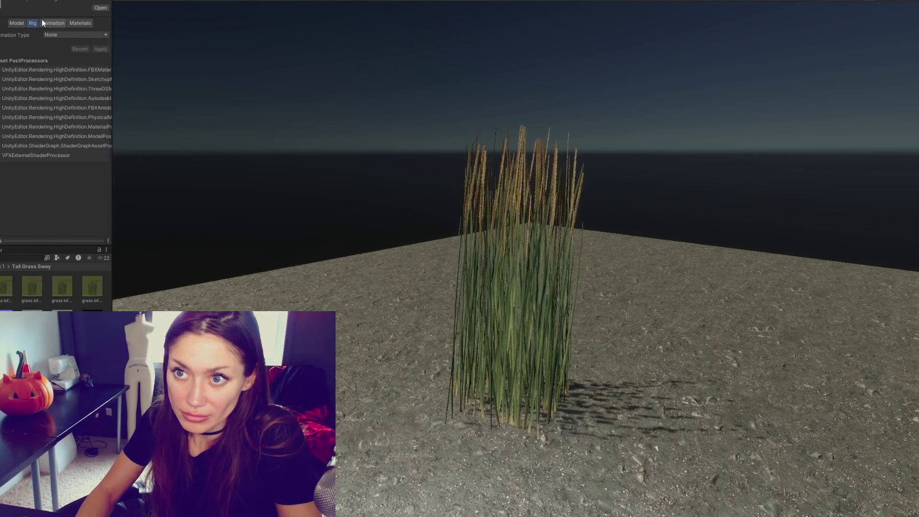
click(78, 23)
click(77, 35)
click(79, 43)
click(32, 23)
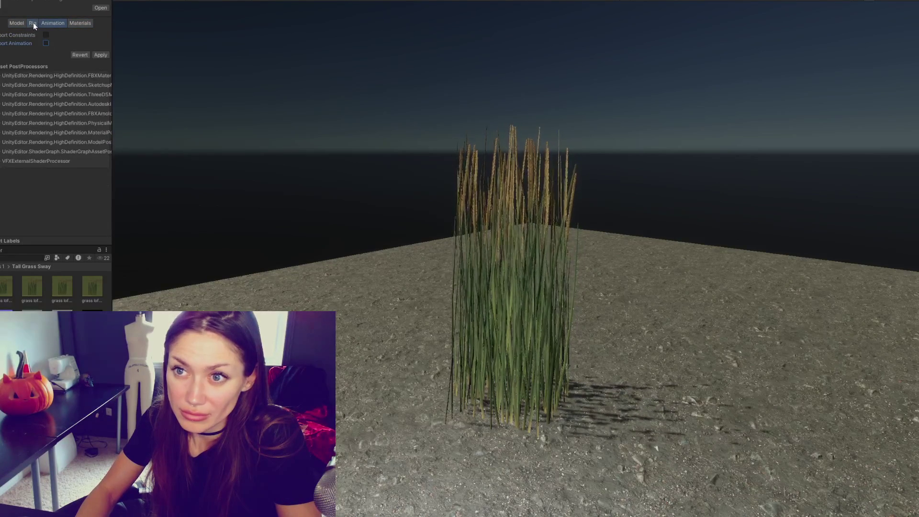
click(74, 35)
click(62, 42)
click(101, 48)
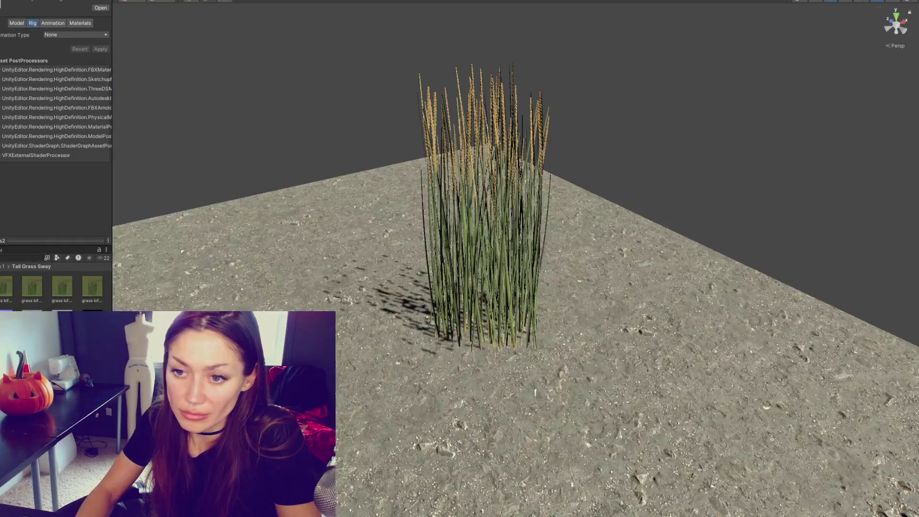
Step: Place a grass2 instance into the Unity scene beside the grass clump
drag(62, 286, 215, 230)
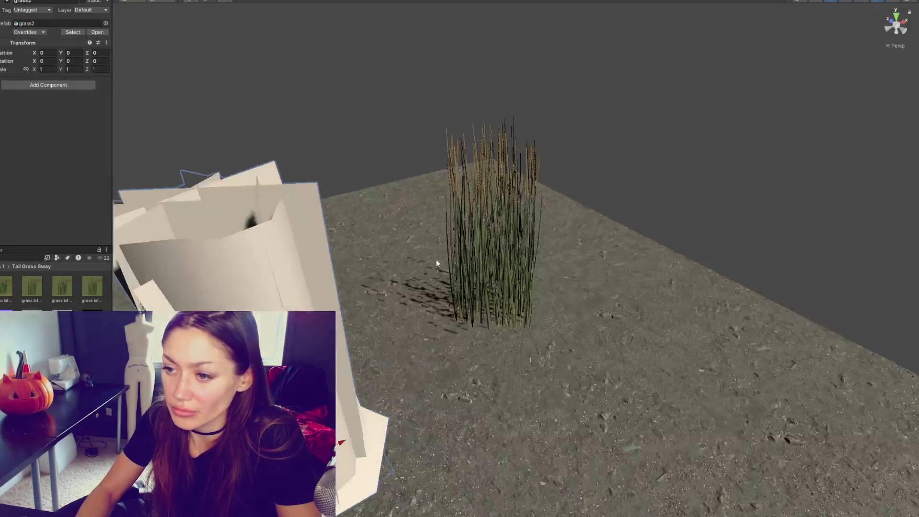
mouse_move(436, 262)
alt+mouse_down()
mouse_move(412, 226)
mouse_move(425, 205)
alt+mouse_up()
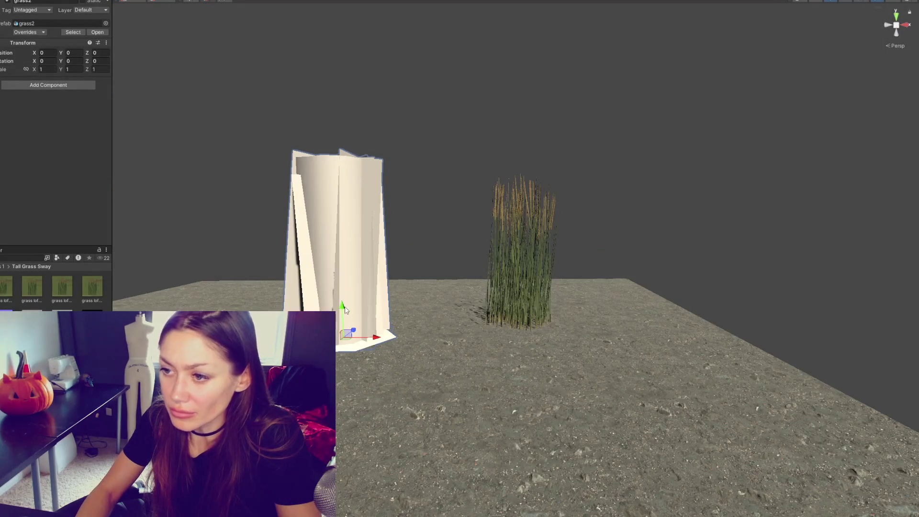
click(344, 320)
scroll(161, 254, up, 2)
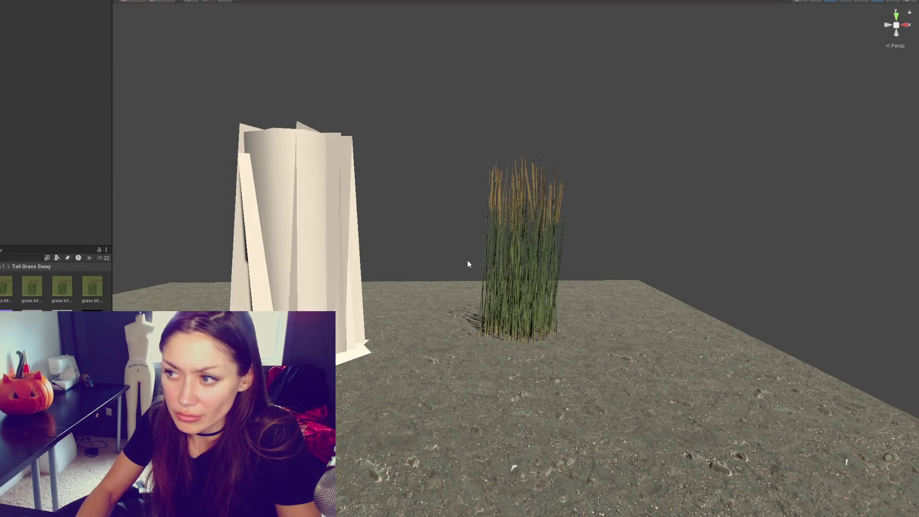
Step: Apply the grass bundle's Tall Grass material to the new grass2 object
click(506, 251)
click(28, 101)
click(27, 111)
drag(23, 125, 306, 216)
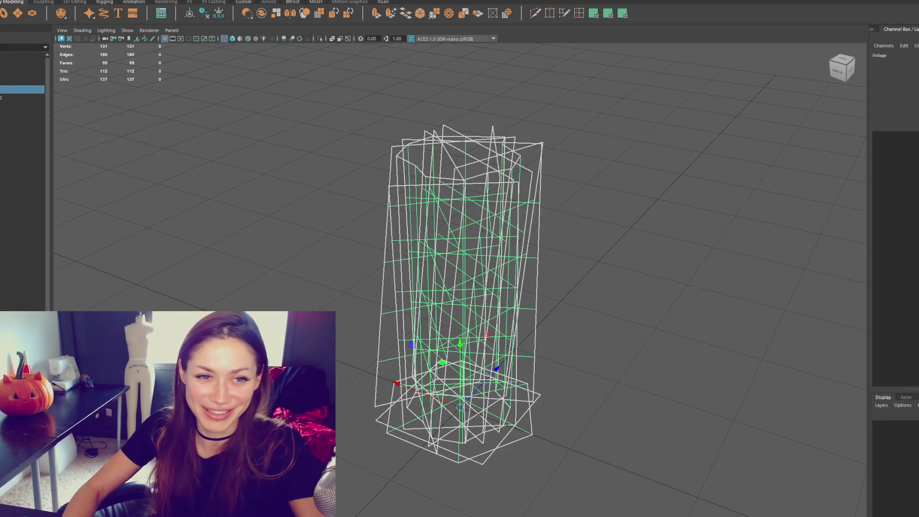
Step: Select the grass bundle in Maya and switch it from wireframe to shaded display (6, then 5)
click(304, 234)
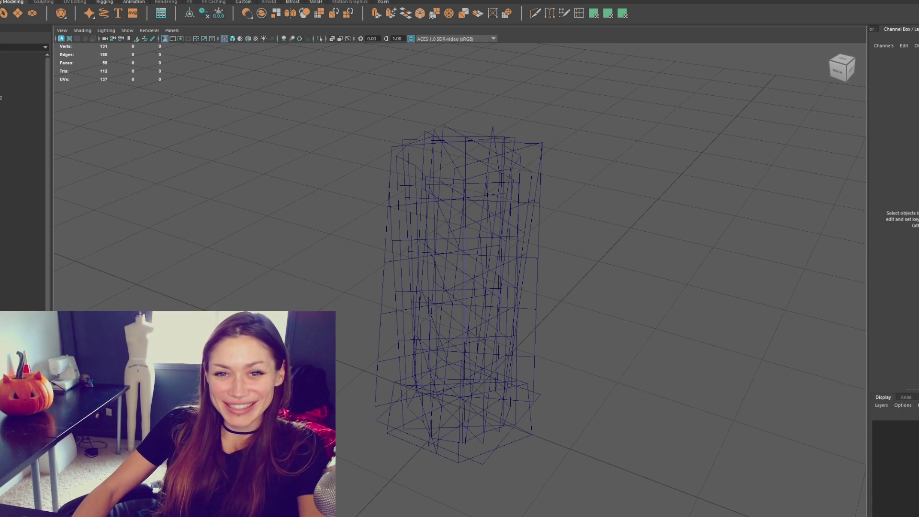
click(491, 294)
click(325, 50)
alt+drag(401, 139, 295, 131)
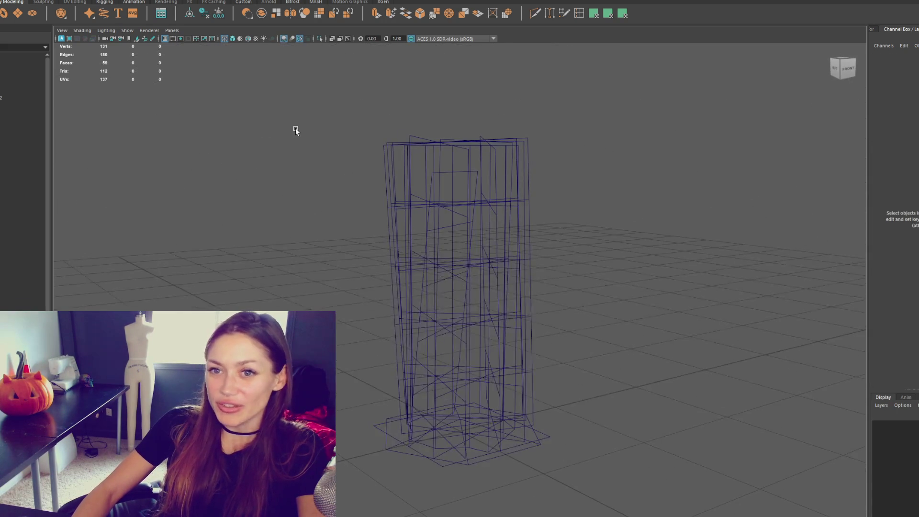
mouse_move(368, 277)
alt+mouse_down()
mouse_move(360, 300)
mouse_move(378, 275)
alt+mouse_up()
key(6)
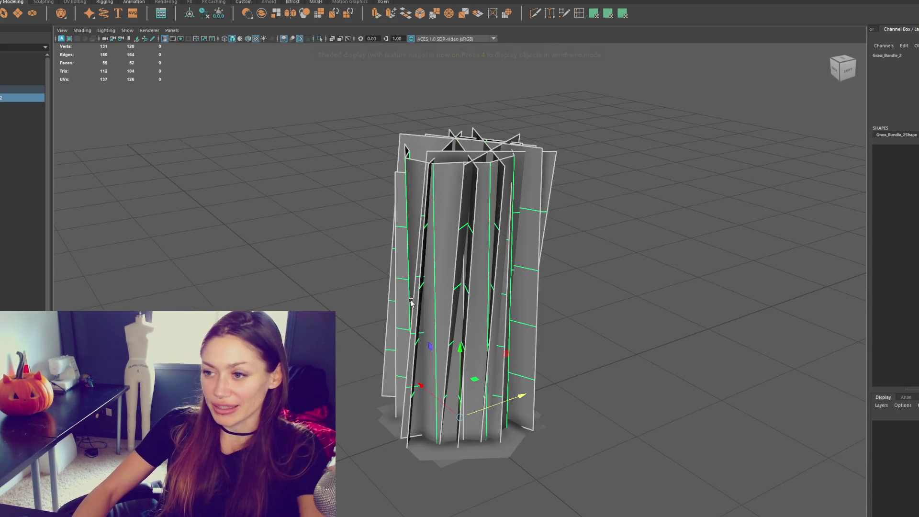
key(5)
mouse_move(475, 263)
alt+mouse_down()
mouse_move(550, 292)
mouse_move(446, 425)
alt+mouse_up()
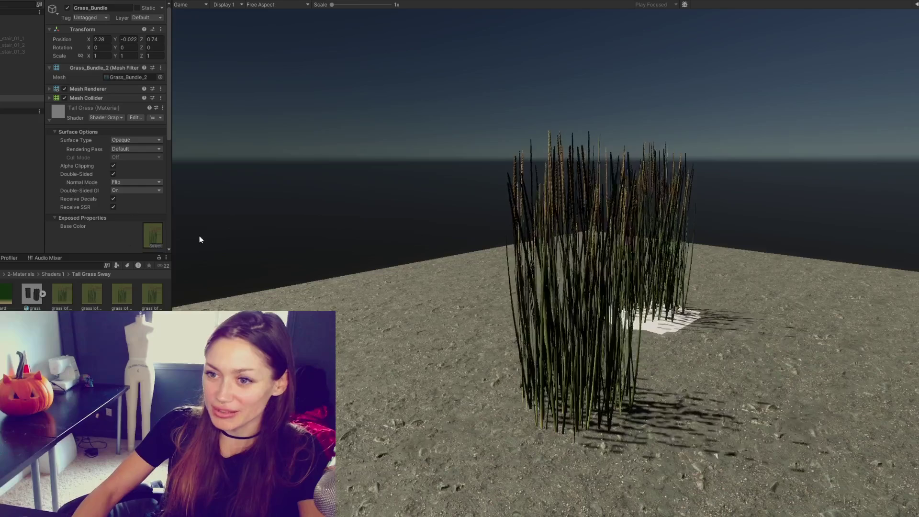
Step: Widen the Game view and spin Grass_Bundle to about 118 degrees Y rotation
drag(172, 229, 137, 228)
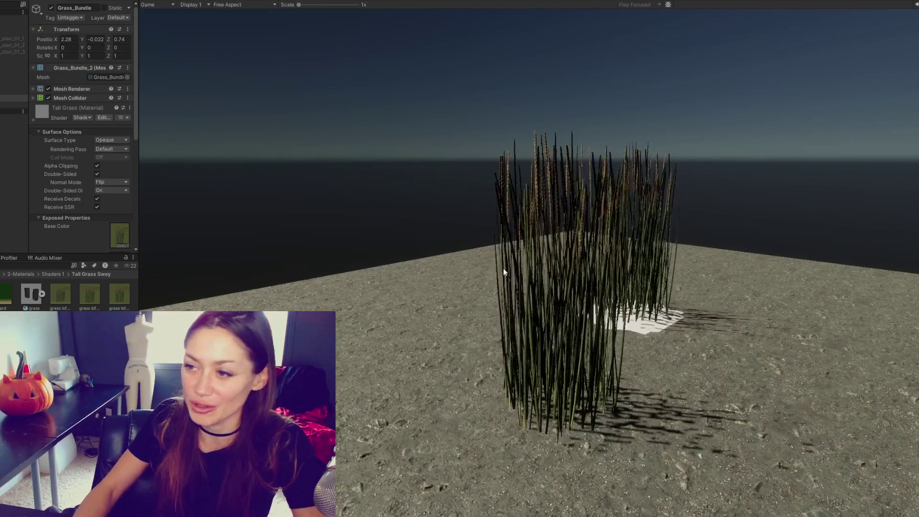
mouse_move(81, 47)
mouse_down()
mouse_move(262, 68)
mouse_move(755, 86)
mouse_move(260, 113)
mouse_move(894, 164)
mouse_move(661, 151)
mouse_move(459, 102)
mouse_move(320, 94)
mouse_move(375, 105)
mouse_move(838, 109)
mouse_move(144, 75)
mouse_move(404, 88)
mouse_move(179, 57)
mouse_move(853, 113)
mouse_move(671, 154)
mouse_move(666, 2)
mouse_move(652, 318)
mouse_up()
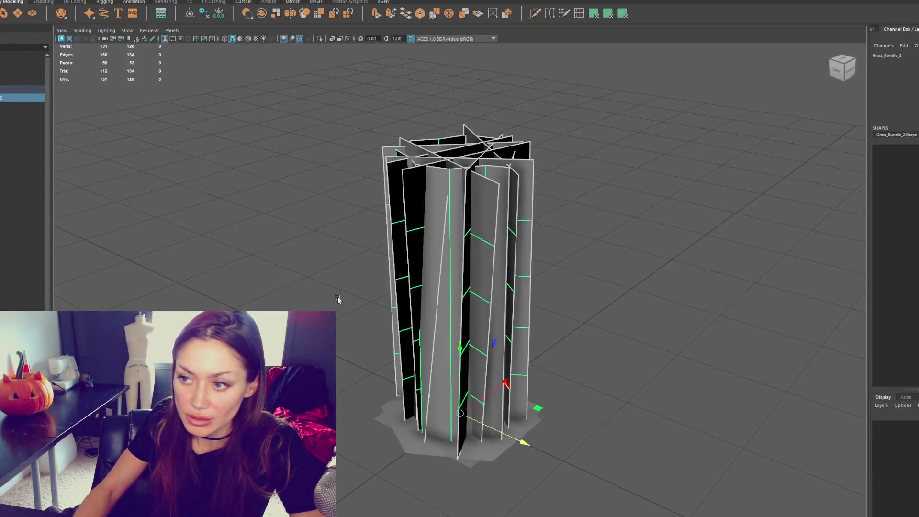
Step: Deselect the grass bundle in Maya's viewport
click(216, 165)
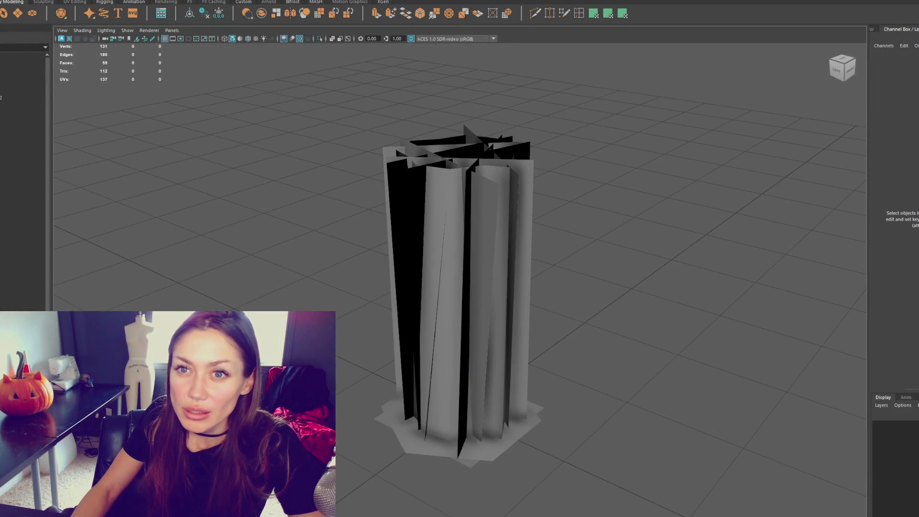
Step: Create a cube at the grass base, keep only one side face, and clear its history
key(ctrl+z)
key(F11)
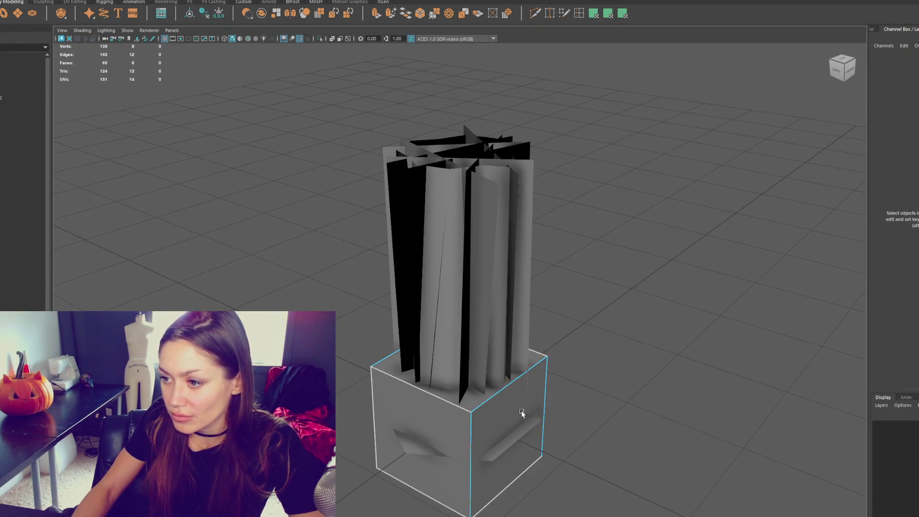
click(508, 431)
key(ctrl+shift+i)
key(Delete)
key(F8)
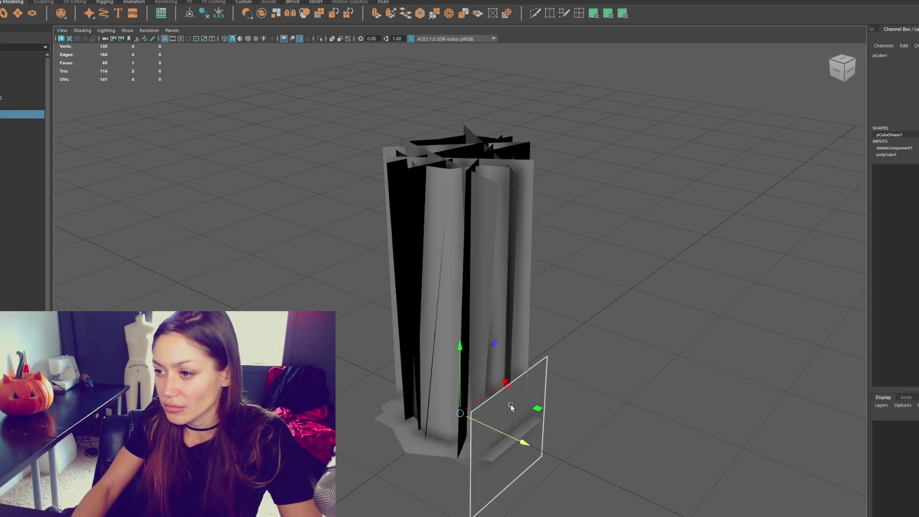
drag(463, 400, 460, 345)
key(alt+shift+d)
Step: Move and rotate the single-face card to the column's lower right base
drag(512, 265, 511, 326)
drag(545, 399, 503, 387)
key(e)
mouse_move(521, 338)
mouse_down()
mouse_move(539, 357)
mouse_move(526, 379)
mouse_up()
key(w)
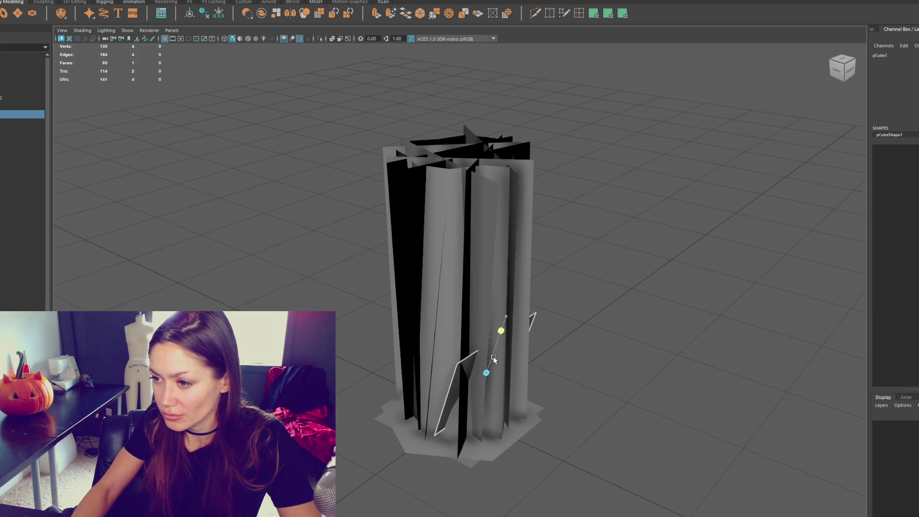
key(d)
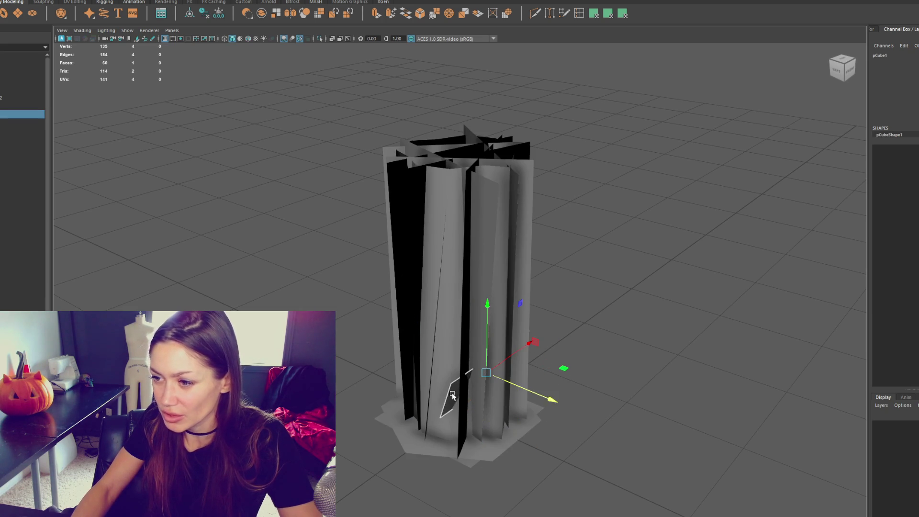
mouse_move(510, 384)
mouse_down()
mouse_move(498, 378)
mouse_move(497, 402)
mouse_up()
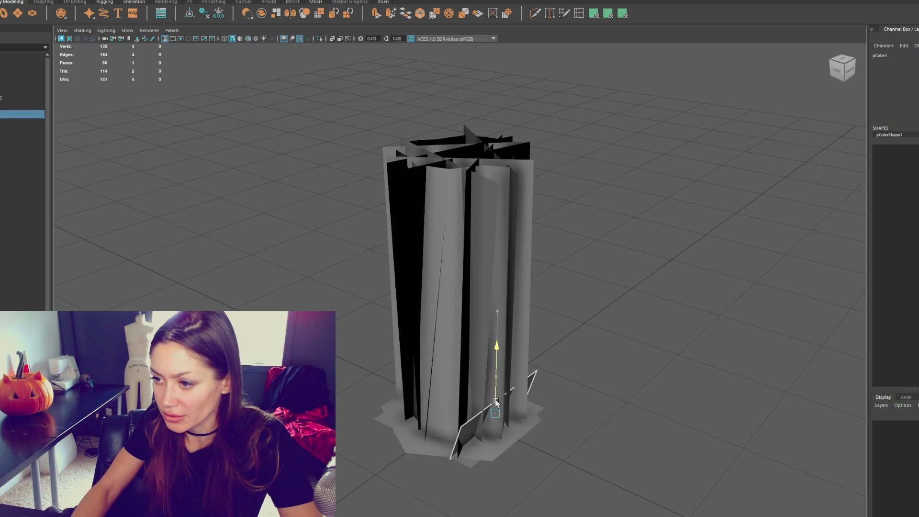
Step: Align the pivot with the card's edge, lift the card slightly and tilt it outward
click(499, 392)
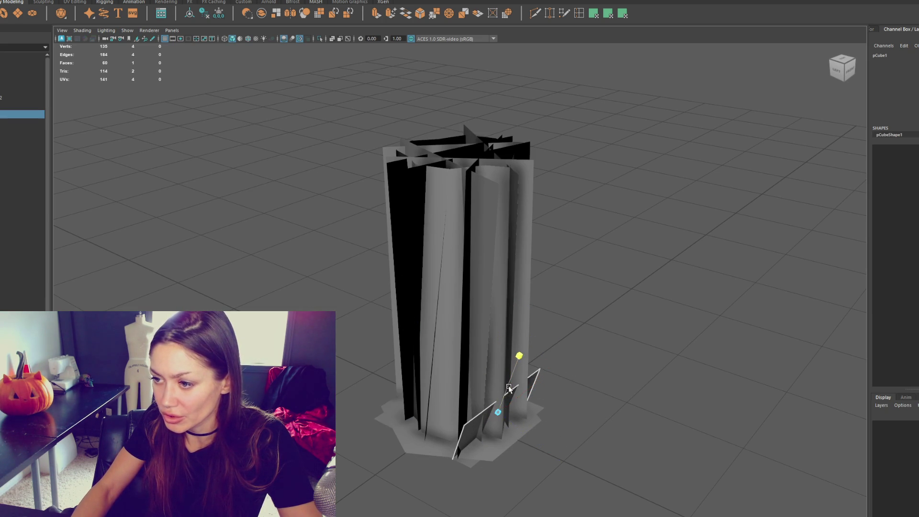
drag(499, 388, 500, 387)
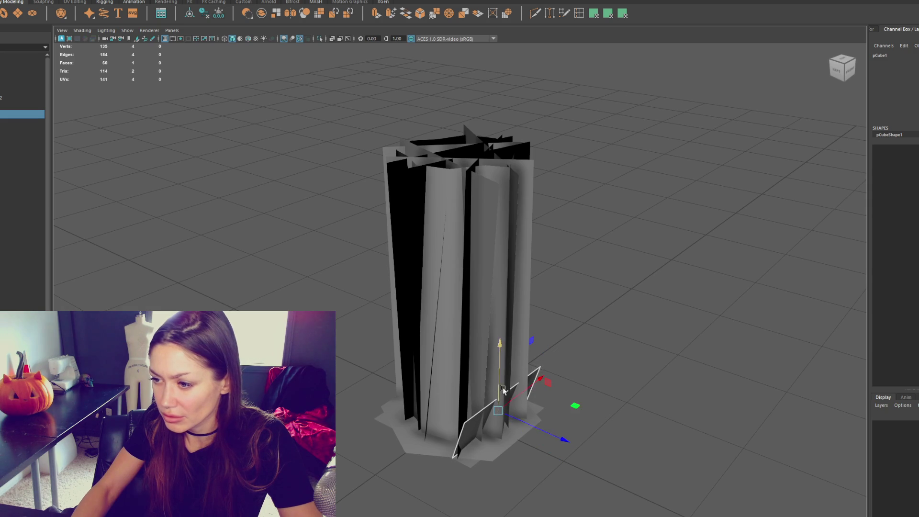
key(e)
mouse_move(639, 386)
alt+mouse_down()
mouse_move(469, 410)
mouse_move(505, 395)
mouse_move(498, 420)
mouse_move(518, 419)
mouse_move(508, 441)
mouse_move(481, 386)
alt+mouse_up()
key(w)
Step: Duplicate the base card and rotate the copy to a new angle
key(ctrl+d)
key(e)
drag(449, 341, 430, 365)
Step: Nudge the copied card, then duplicate it and rotate and slide the new card around the base
key(w)
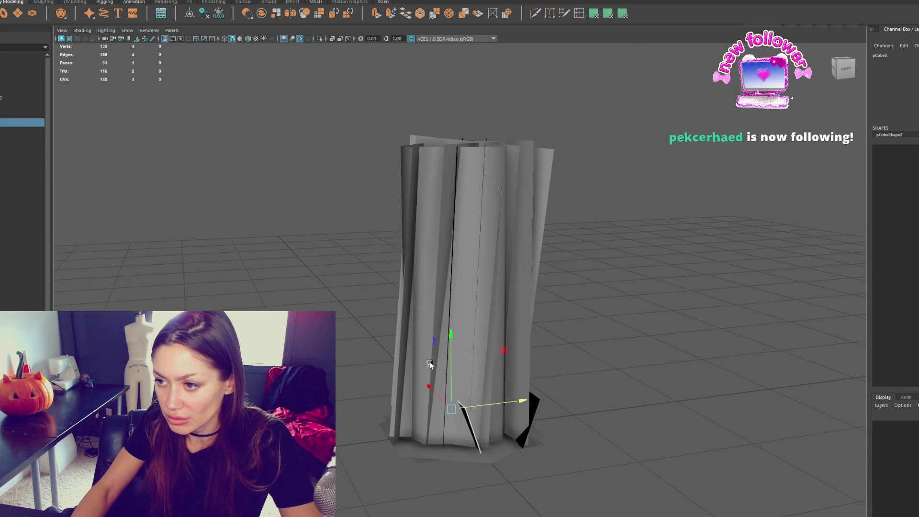
drag(457, 414, 458, 413)
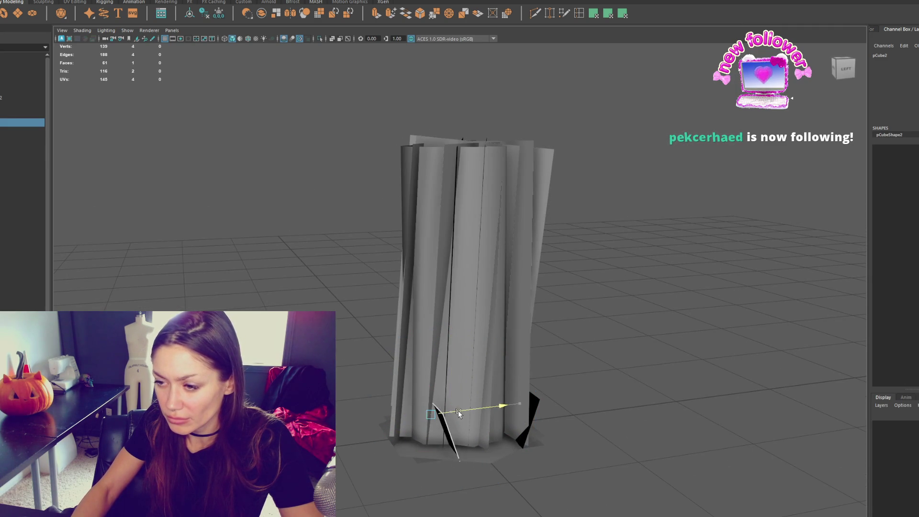
key(e)
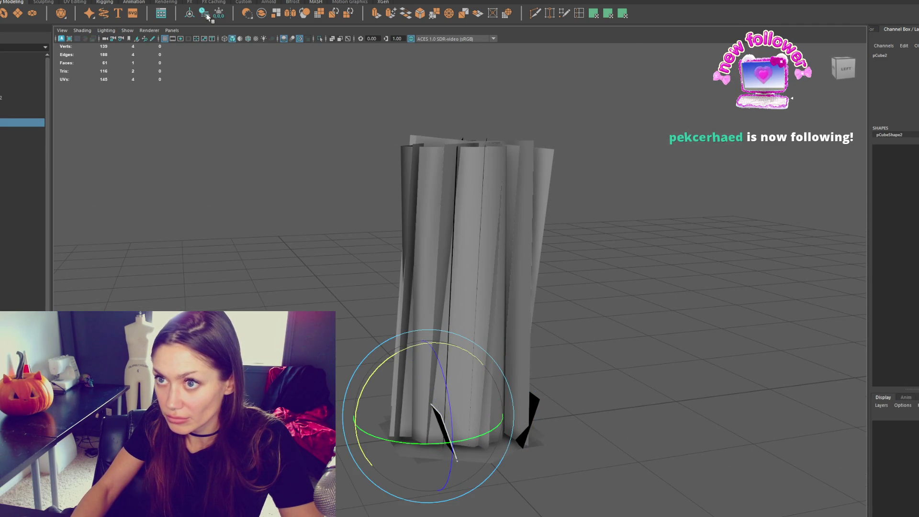
key(ctrl+d)
mouse_move(478, 437)
mouse_down()
mouse_move(426, 446)
mouse_move(382, 430)
mouse_up()
key(w)
mouse_move(421, 401)
alt+mouse_down()
mouse_move(496, 411)
mouse_move(627, 400)
mouse_move(512, 414)
alt+mouse_up()
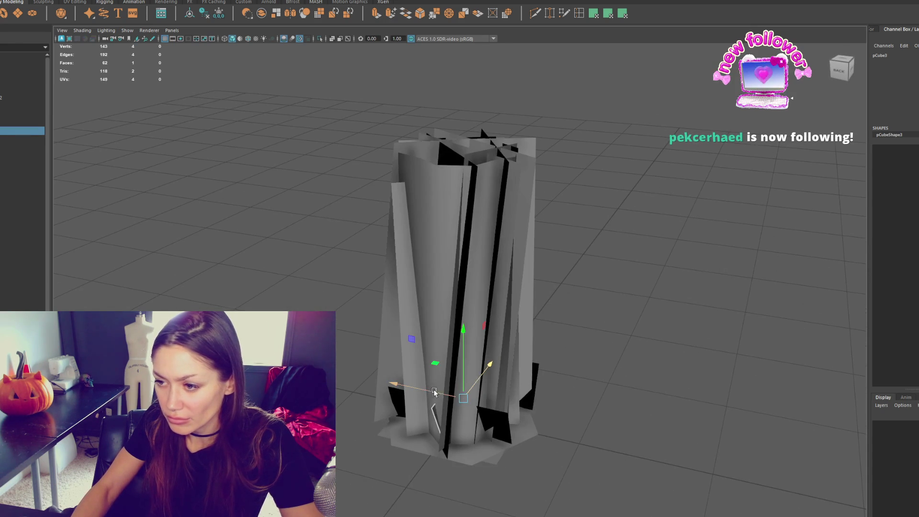
mouse_move(409, 394)
mouse_down()
mouse_move(391, 391)
mouse_move(455, 397)
mouse_up()
Step: Duplicate another base card and rotate it into place around the bundle
key(ctrl+d)
key(e)
mouse_move(445, 430)
mouse_down()
mouse_move(407, 455)
mouse_move(515, 444)
mouse_move(392, 444)
mouse_move(515, 446)
mouse_move(530, 431)
mouse_move(668, 415)
mouse_move(789, 427)
mouse_move(668, 426)
mouse_up()
click(522, 417)
mouse_move(522, 416)
alt+mouse_down()
mouse_move(635, 429)
mouse_move(592, 438)
mouse_move(653, 425)
alt+mouse_up()
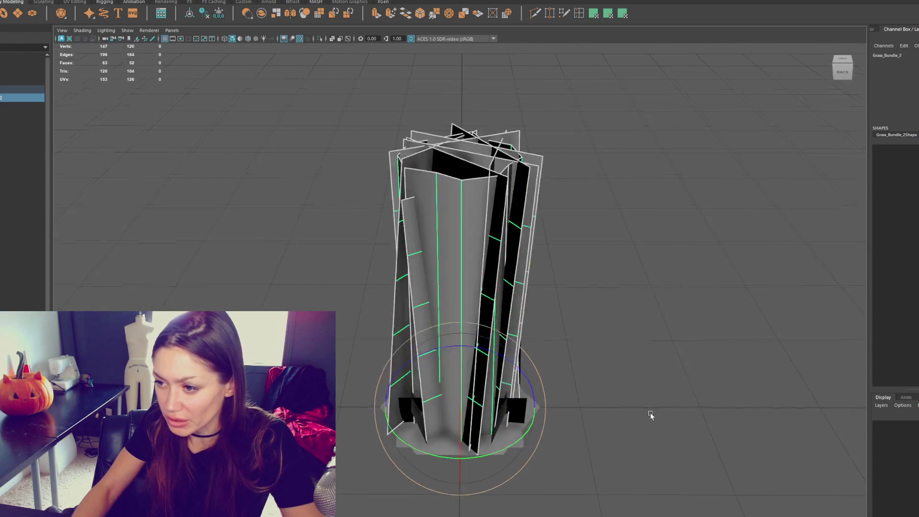
click(524, 413)
key(w)
mouse_move(427, 412)
alt+mouse_down()
mouse_move(515, 408)
mouse_move(462, 391)
alt+mouse_up()
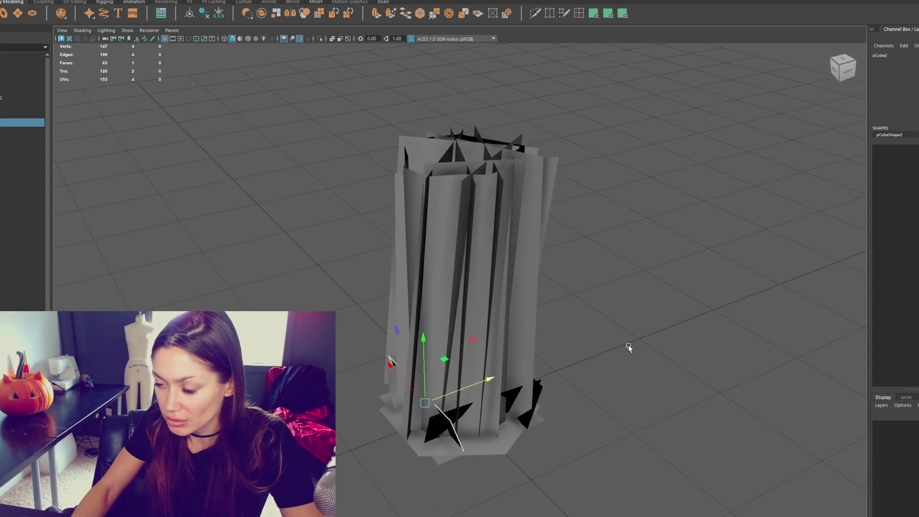
Step: Delete the tall grass column, leaving only the short base cards
click(627, 349)
alt+drag(628, 349, 699, 382)
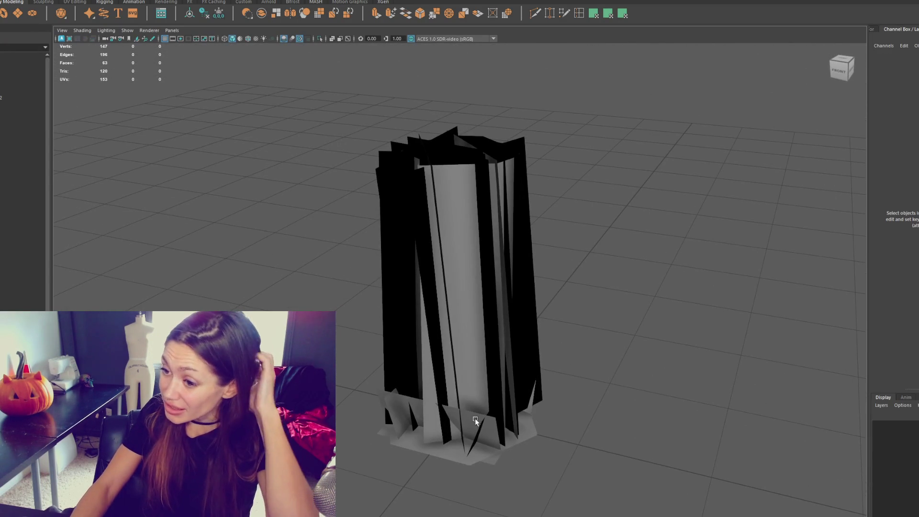
click(387, 405)
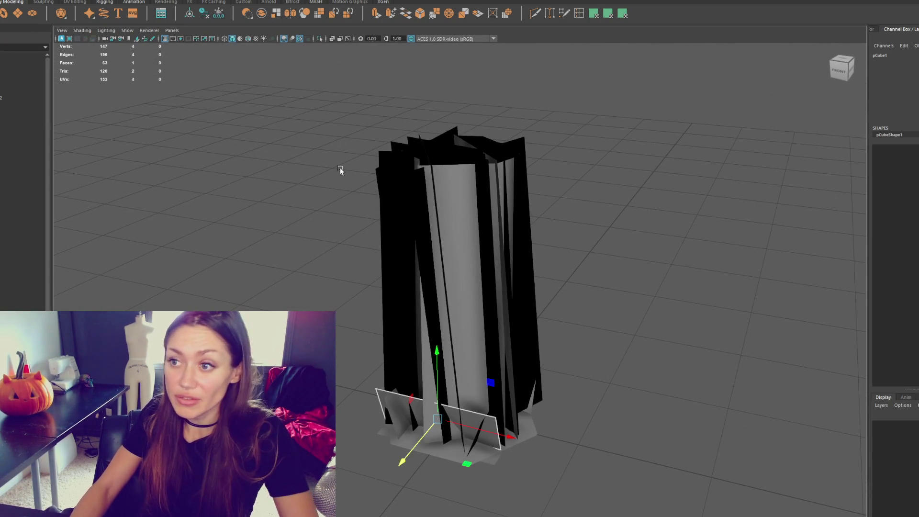
click(464, 188)
key(Delete)
mouse_move(592, 245)
alt+mouse_down()
mouse_move(481, 305)
mouse_move(439, 307)
alt+mouse_up()
Step: Duplicate a base card, rotate it diagonally across the base and shift it up and right
click(497, 306)
key(ctrl+d)
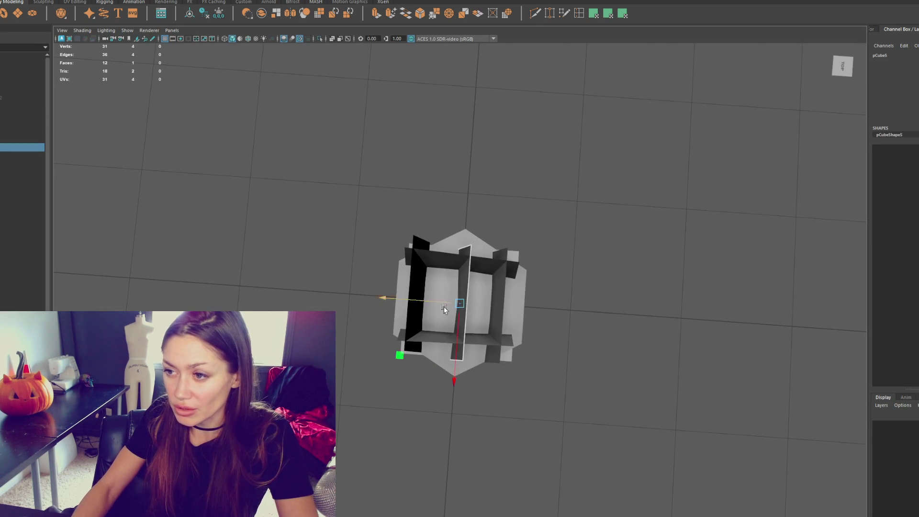
key(e)
drag(533, 311, 544, 356)
key(w)
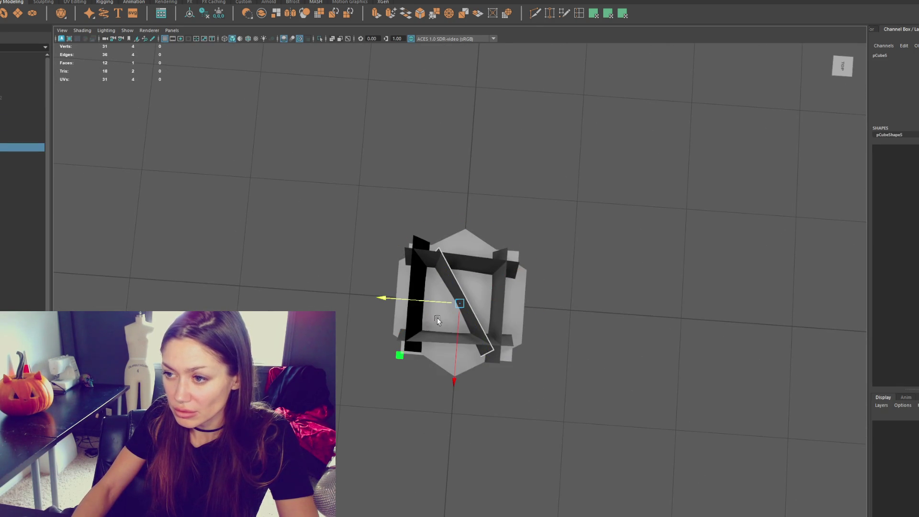
drag(458, 338, 469, 324)
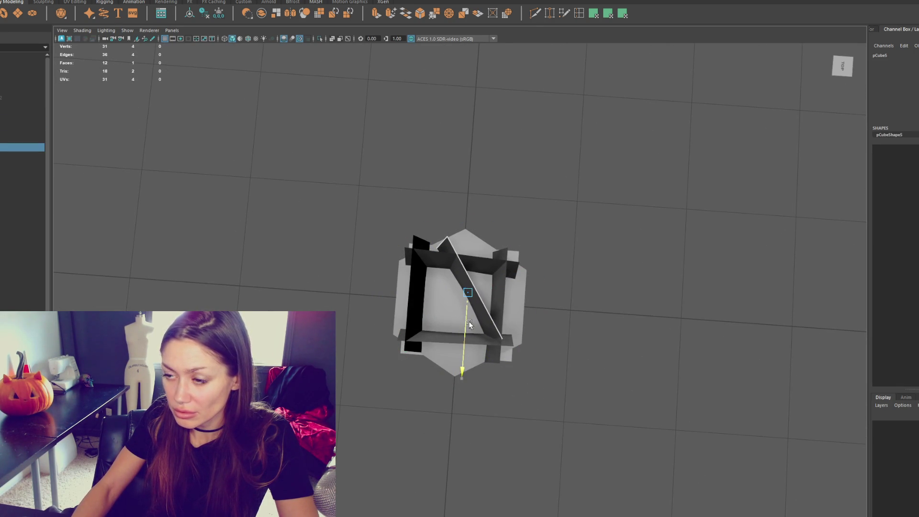
drag(442, 294, 456, 291)
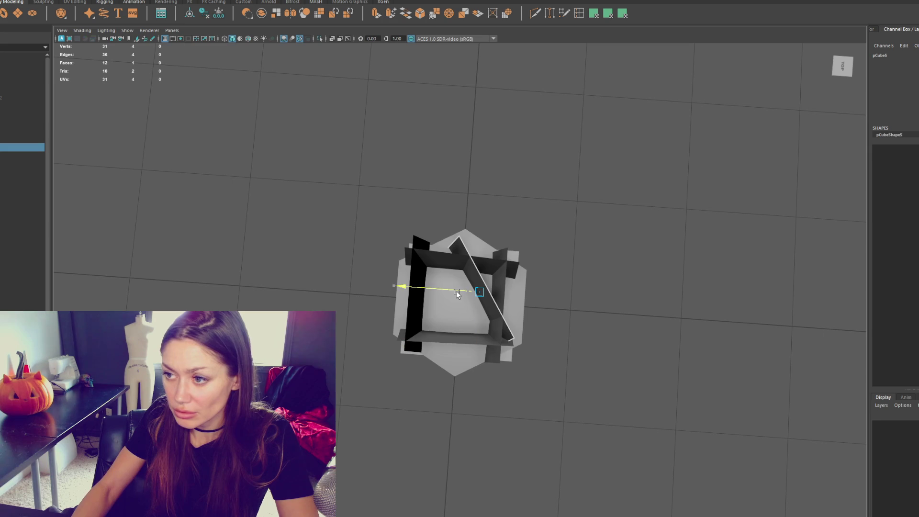
Step: Rotate the right vertical card and the bottom card into diagonals forming an X
click(500, 332)
key(e)
drag(508, 376, 490, 345)
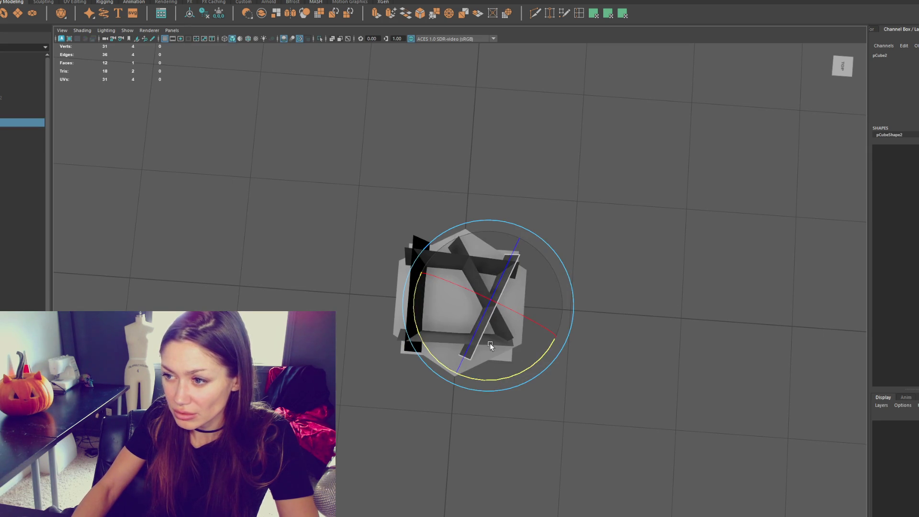
click(460, 341)
key(w)
key(e)
mouse_move(502, 381)
mouse_down()
mouse_move(488, 397)
mouse_move(406, 312)
mouse_up()
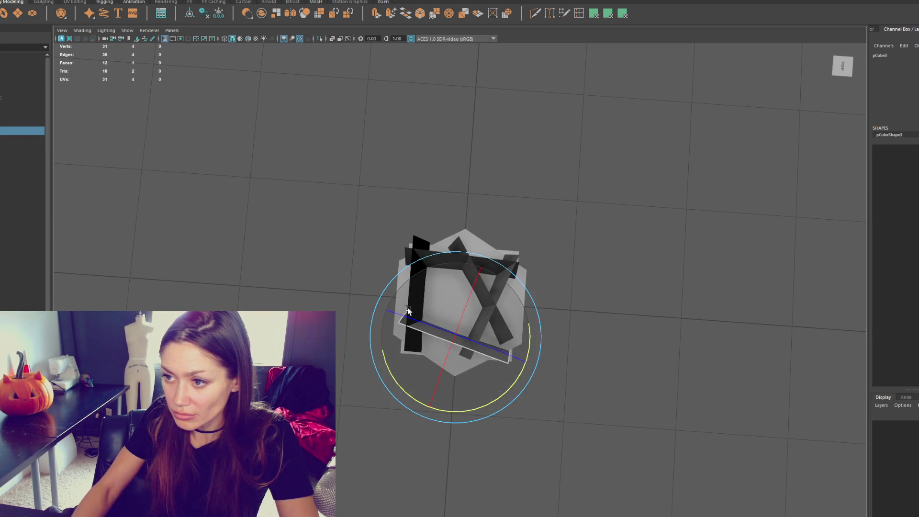
Step: Tilt the left vertical card slightly and slide it to the right
click(414, 330)
key(w)
key(e)
drag(450, 372, 442, 374)
key(w)
mouse_move(369, 297)
mouse_down()
mouse_move(404, 296)
mouse_move(395, 297)
mouse_up()
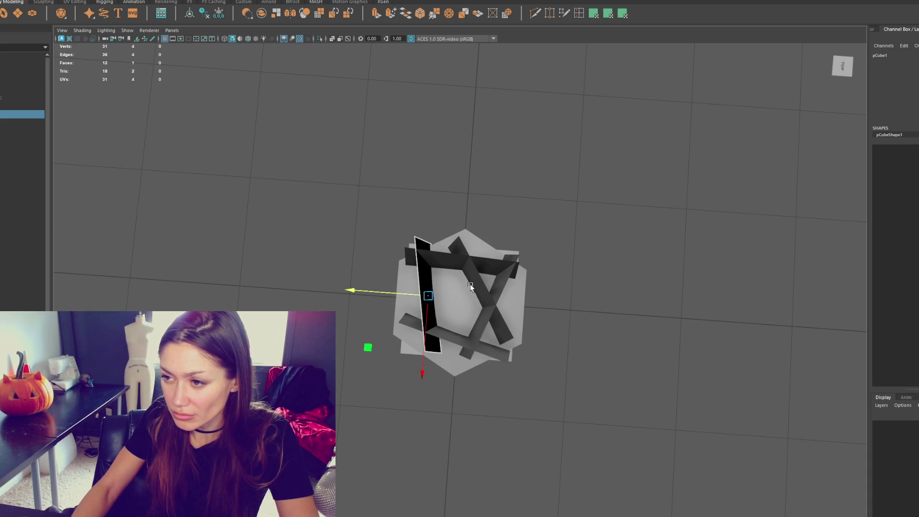
Step: Duplicate a diagonal card, rotate the copy near horizontal and slide it left
click(487, 317)
key(ctrl+d)
key(e)
mouse_move(506, 356)
mouse_down()
mouse_move(554, 317)
mouse_move(582, 240)
mouse_move(576, 269)
mouse_up()
key(w)
mouse_move(464, 292)
mouse_down()
mouse_move(434, 293)
mouse_move(480, 299)
mouse_up()
click(438, 263)
key(e)
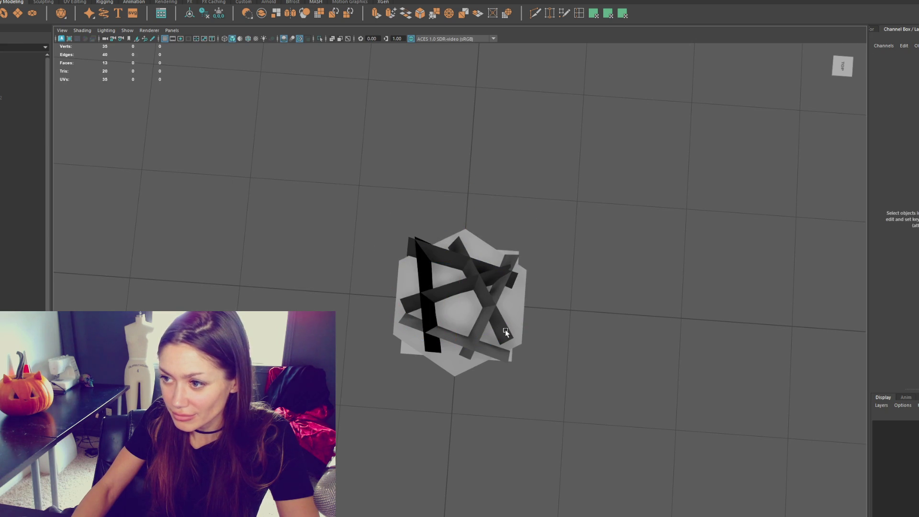
Step: Tilt another card to a diagonal and shift the top card into place
click(507, 344)
mouse_move(509, 346)
mouse_down()
mouse_move(498, 358)
mouse_move(506, 355)
mouse_up()
click(455, 297)
key(w)
mouse_move(456, 300)
mouse_down()
mouse_move(457, 309)
mouse_move(440, 282)
mouse_move(420, 271)
mouse_move(449, 299)
mouse_up()
Step: Rotate the duplicated card to a steeper angle, then duplicate and rotate the new copy
click(440, 286)
key(e)
key(w)
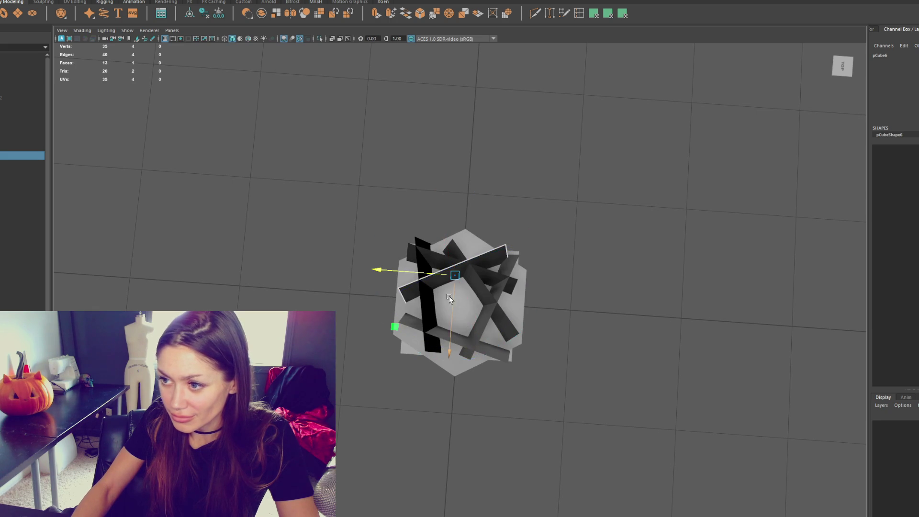
key(e)
drag(469, 342, 478, 352)
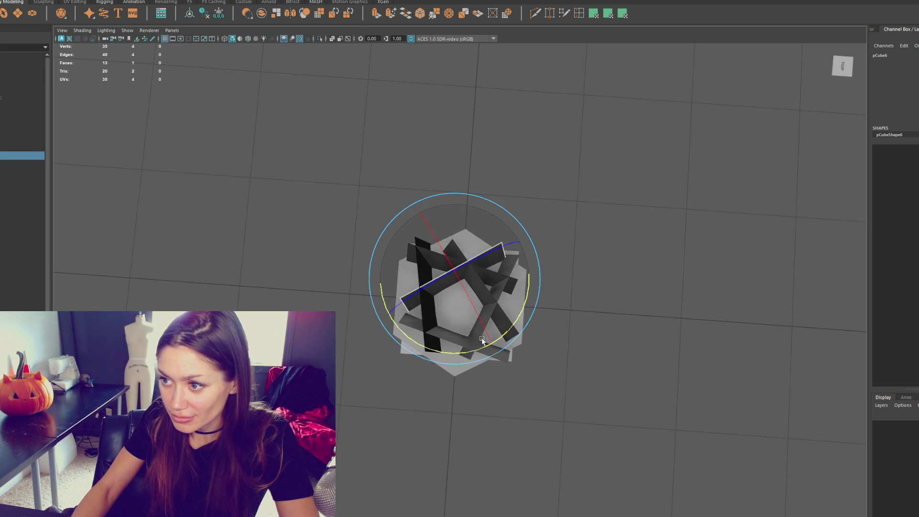
key(ctrl+d)
mouse_move(481, 291)
mouse_down()
mouse_move(490, 315)
mouse_move(473, 333)
mouse_up()
Step: Duplicate the card once more and slant it across the base
key(ctrl+d)
key(w)
mouse_move(505, 364)
mouse_down()
mouse_move(544, 349)
mouse_move(555, 303)
mouse_up()
key(w)
key(e)
mouse_move(490, 364)
mouse_down()
mouse_move(506, 369)
mouse_move(525, 354)
mouse_up()
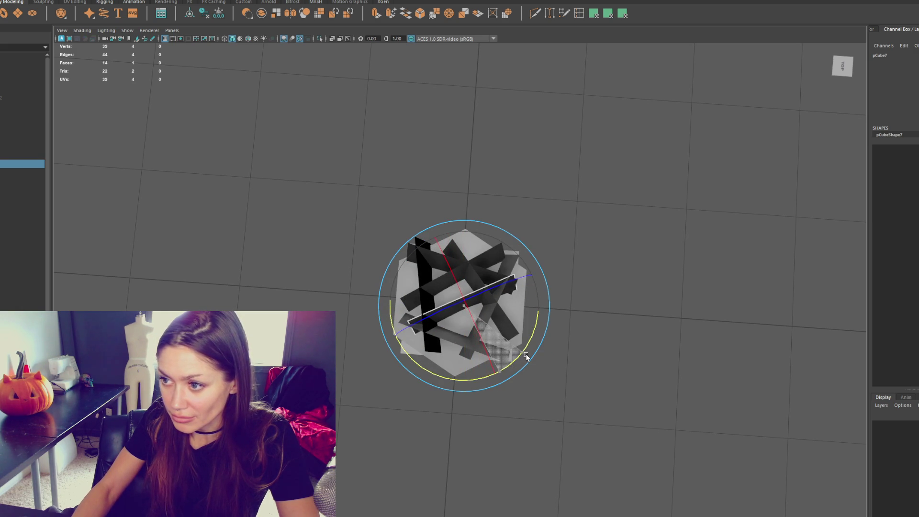
Step: Rotate the newest base card to a diagonal angle from a tilted top view
click(613, 314)
mouse_move(612, 314)
alt+mouse_down()
mouse_move(642, 324)
mouse_move(507, 333)
alt+mouse_up()
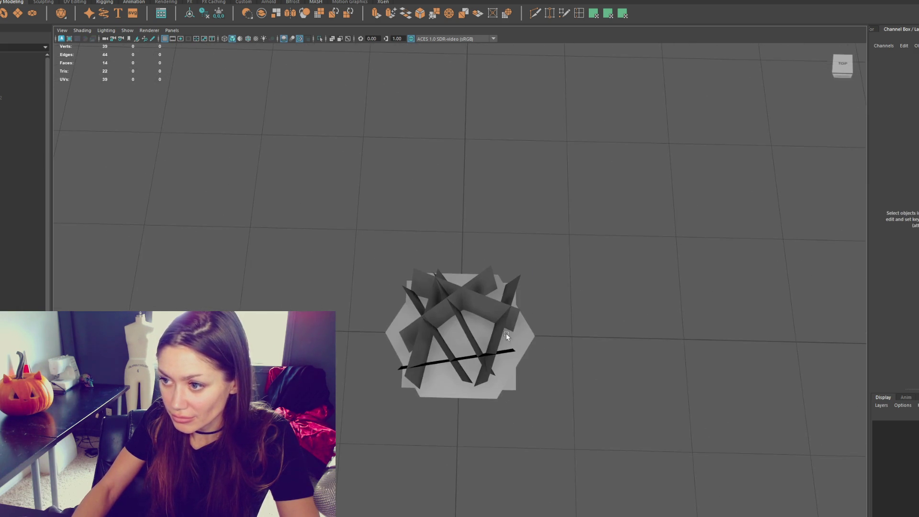
click(469, 334)
key(w)
key(e)
drag(494, 406, 567, 364)
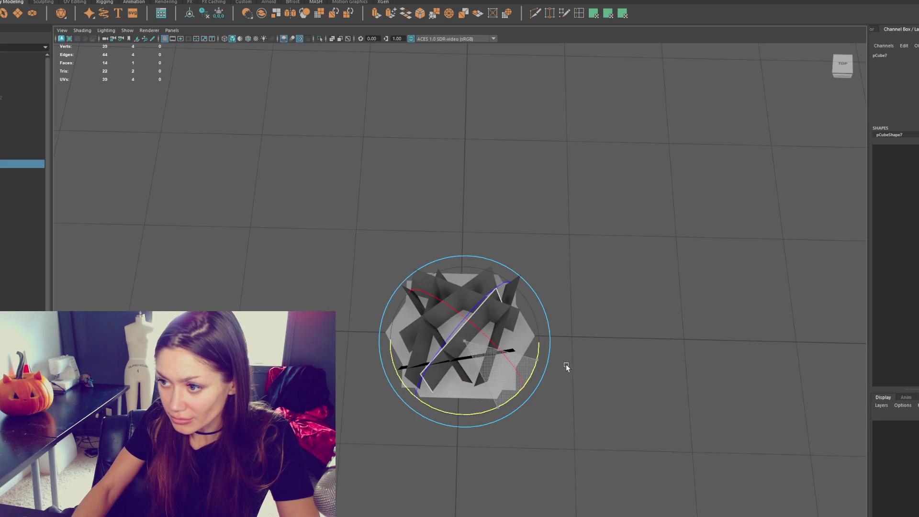
click(589, 307)
mouse_move(589, 307)
alt+mouse_down()
mouse_move(667, 332)
mouse_move(634, 240)
mouse_move(487, 245)
mouse_move(574, 250)
alt+mouse_up()
click(469, 364)
alt+drag(469, 363, 469, 361)
Step: Finish rotating the selected base card, checking it from a low side angle
key(r)
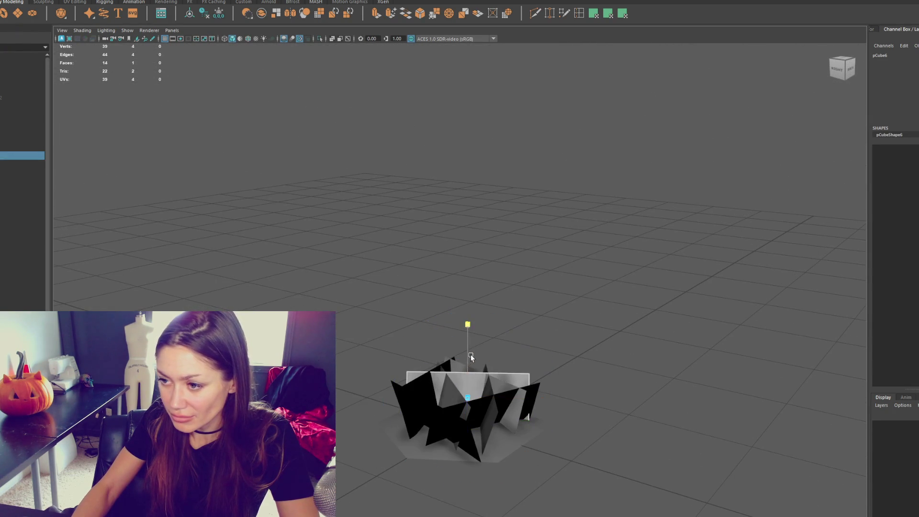
mouse_move(586, 319)
alt+mouse_down()
mouse_move(513, 376)
mouse_move(531, 376)
alt+mouse_up()
key(e)
click(598, 335)
mouse_move(598, 334)
alt+mouse_down()
mouse_move(431, 388)
mouse_move(386, 381)
mouse_move(544, 369)
mouse_move(560, 397)
alt+mouse_up()
click(425, 393)
Step: Twist two more short base cards to new angles around the hexagonal base
click(541, 365)
click(543, 369)
mouse_move(476, 353)
mouse_down()
mouse_move(465, 335)
mouse_move(595, 307)
mouse_move(443, 378)
mouse_move(455, 289)
mouse_up()
click(455, 378)
mouse_move(471, 343)
mouse_down()
mouse_move(472, 324)
mouse_move(398, 309)
mouse_move(459, 330)
mouse_move(497, 358)
mouse_move(455, 420)
mouse_up()
click(616, 386)
mouse_move(615, 386)
alt+mouse_down()
mouse_move(687, 441)
mouse_move(523, 365)
mouse_move(517, 386)
mouse_move(612, 371)
alt+mouse_up()
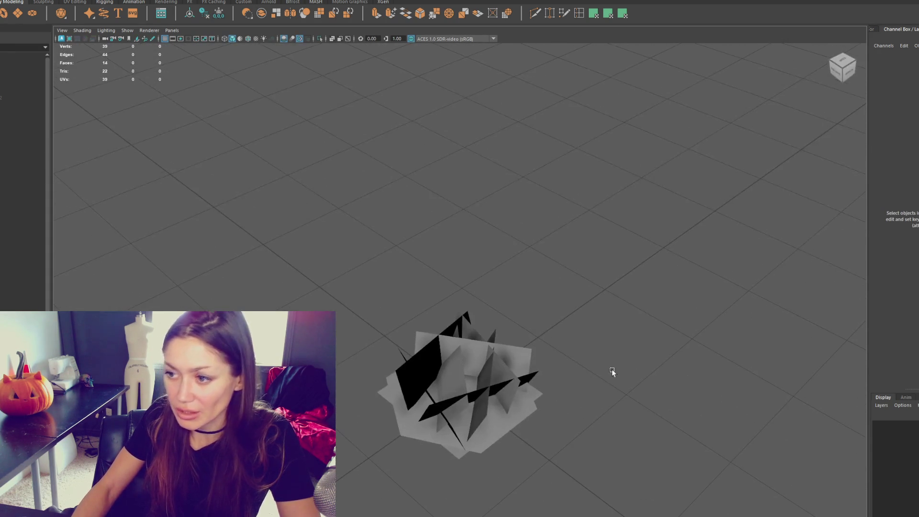
click(488, 430)
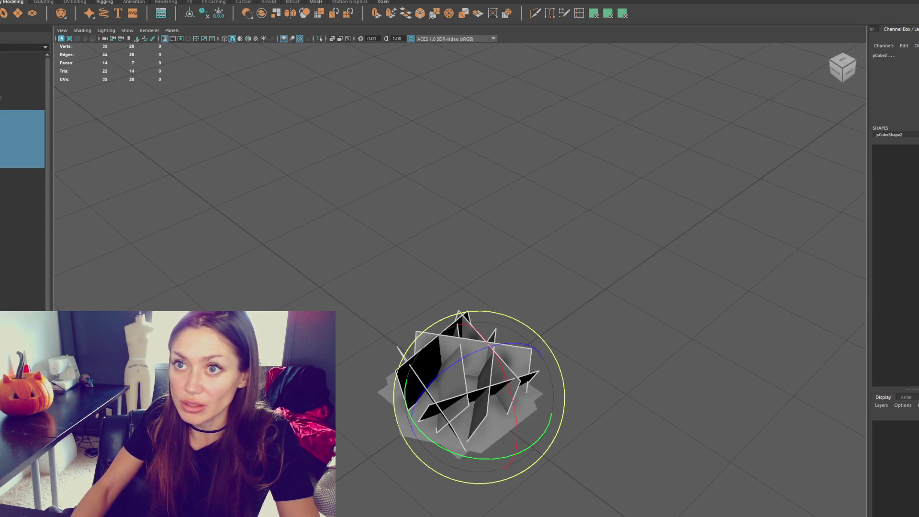
Step: Combine the short base cards into one mesh, delete its history, and rename it Short_Grass
click(86, 1)
click(95, 11)
click(220, 14)
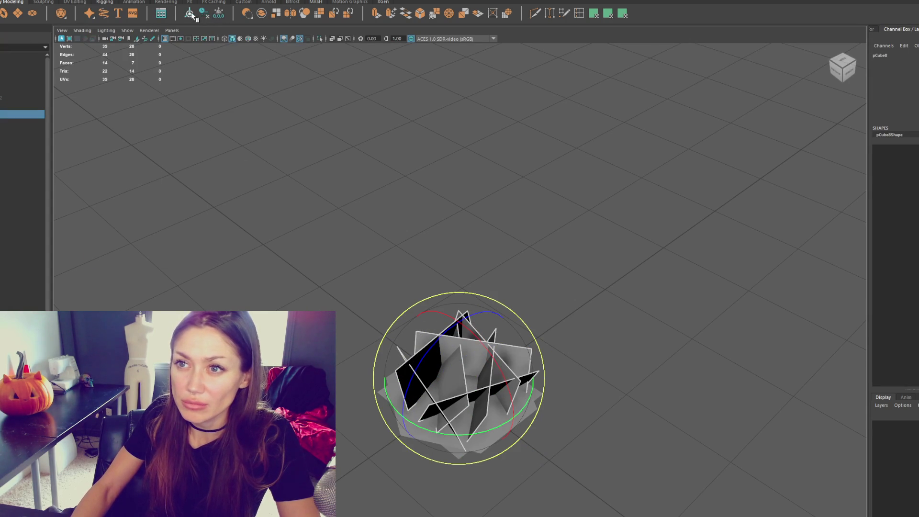
double_click(14, 115)
text(Short_Grass)
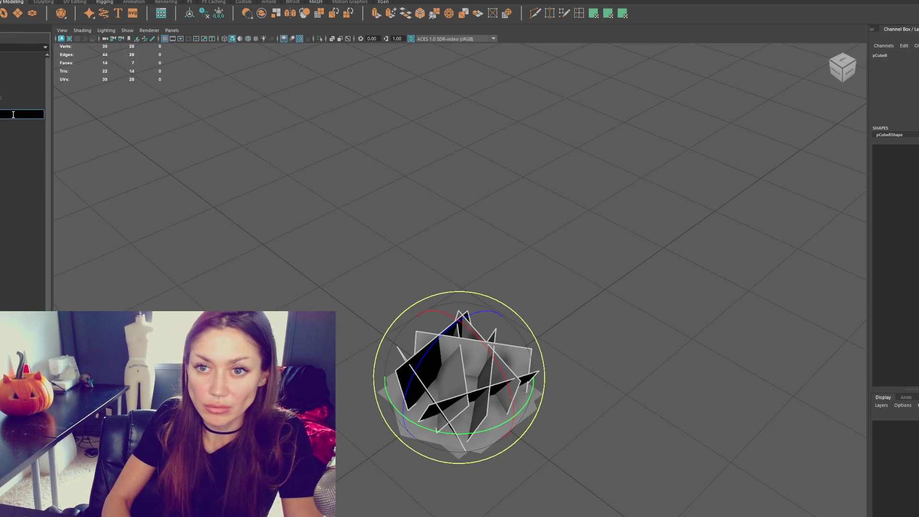
key(Return)
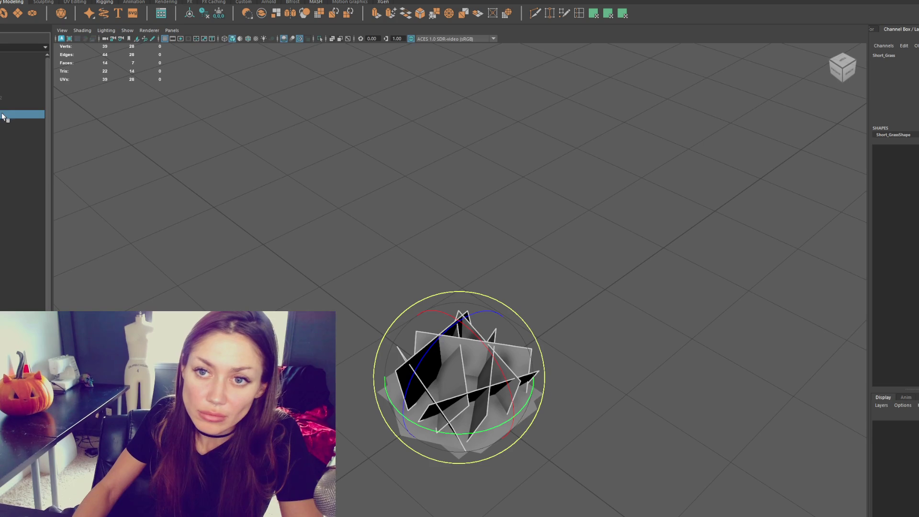
Step: Regroup Short_Grass with Roots under Grass_Bundle_2 in the Outliner hierarchy
double_click(13, 97)
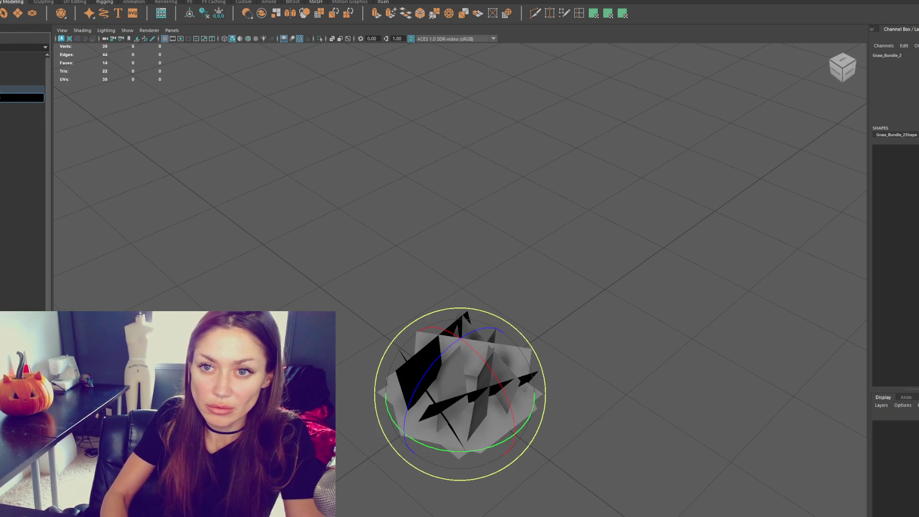
click(19, 114)
ctrl+click(11, 91)
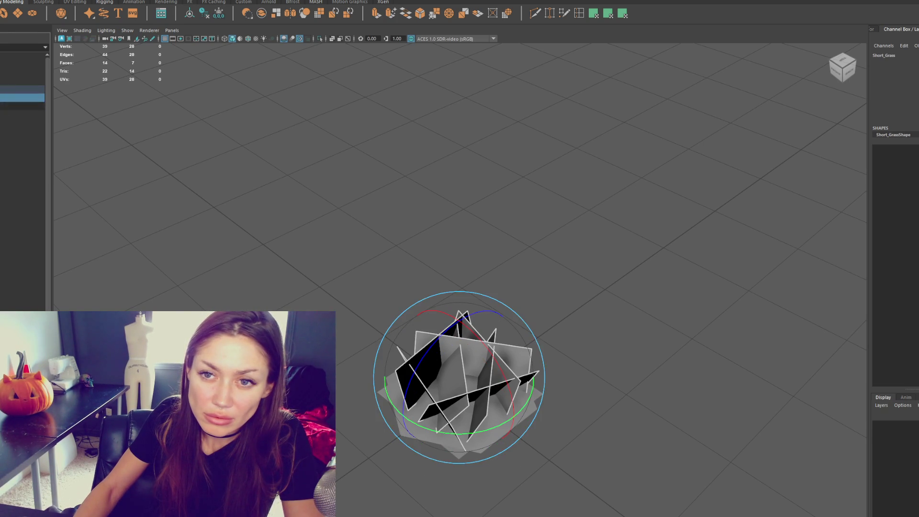
middle_drag(3, 98, 0, 99)
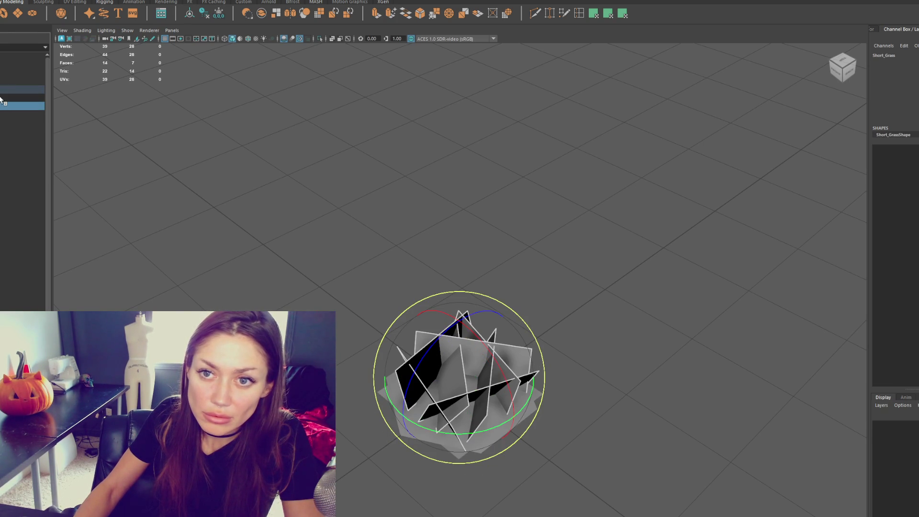
key(ctrl+F11)
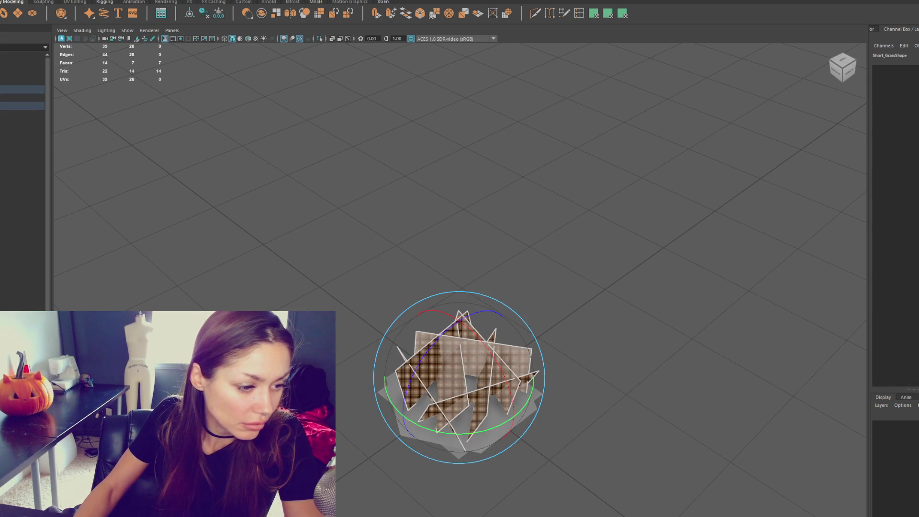
Step: Adjust UVs on the horizontal strip, left vertical, middle vertical and diagonal card faces
click(500, 373)
key(ctrl+z)
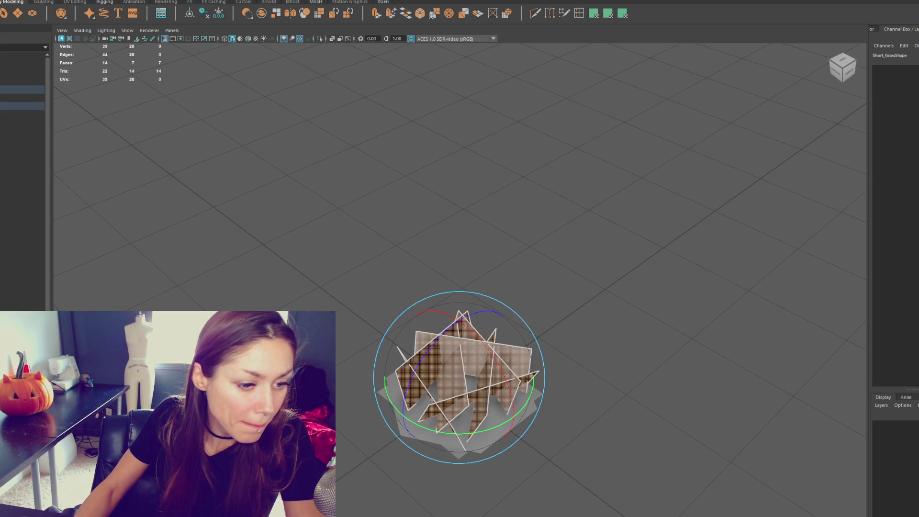
key(w)
click(478, 396)
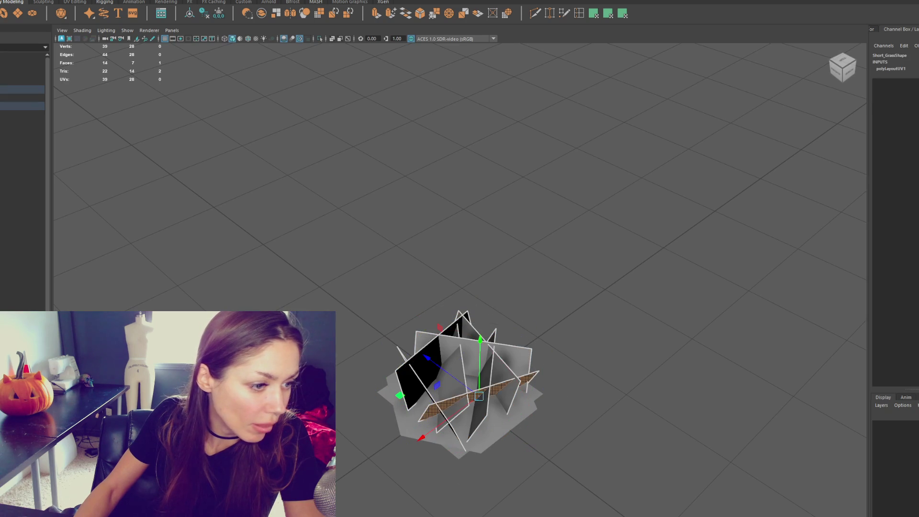
click(424, 368)
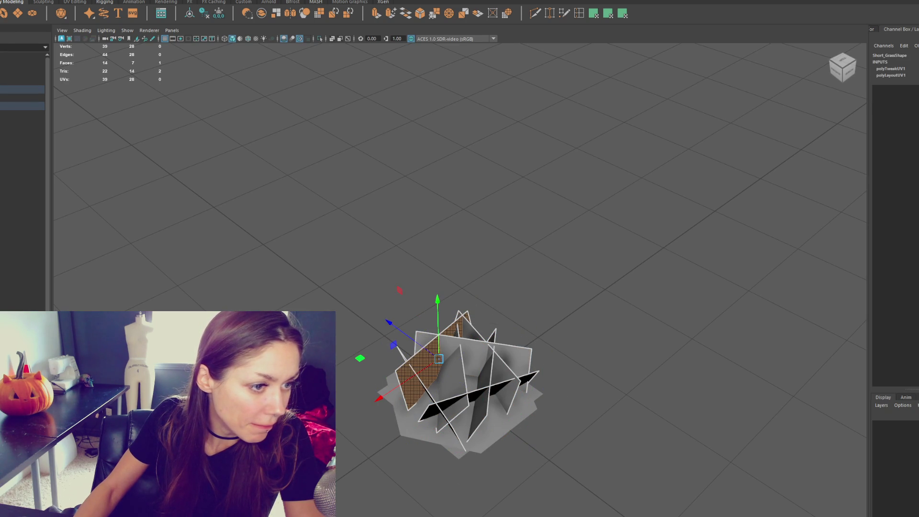
click(454, 390)
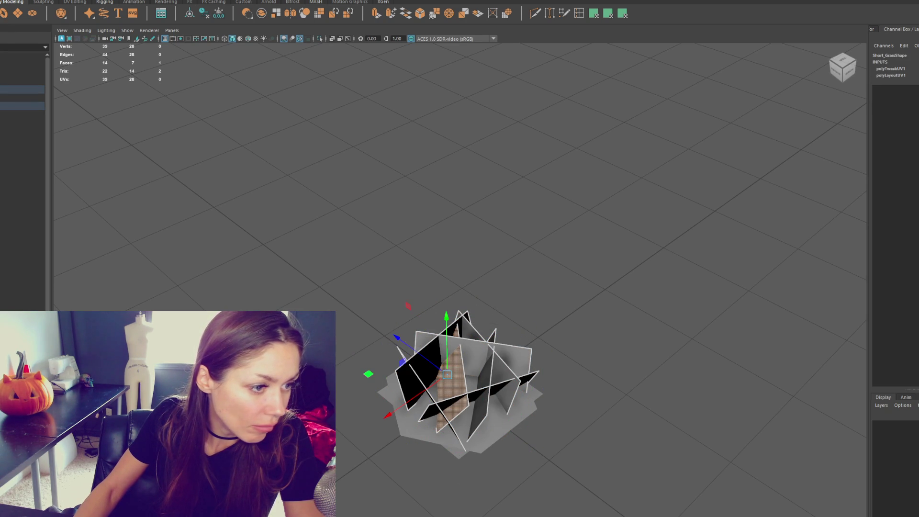
click(438, 412)
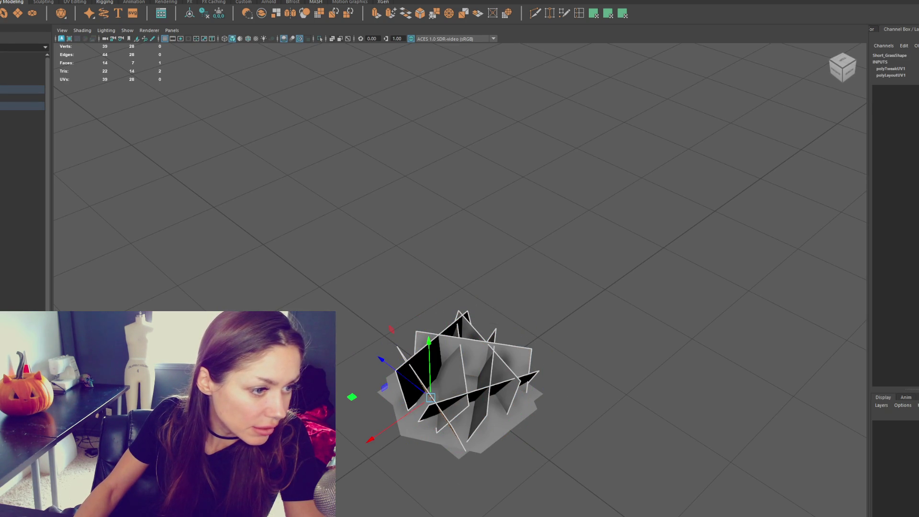
Step: Adjust UVs on the remaining vertical, slanted and back faces, then return to object mode
click(484, 397)
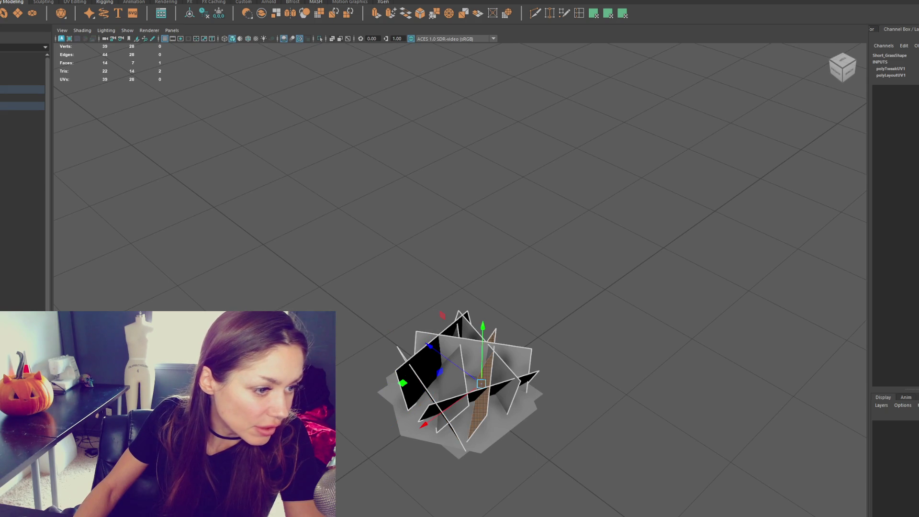
click(500, 378)
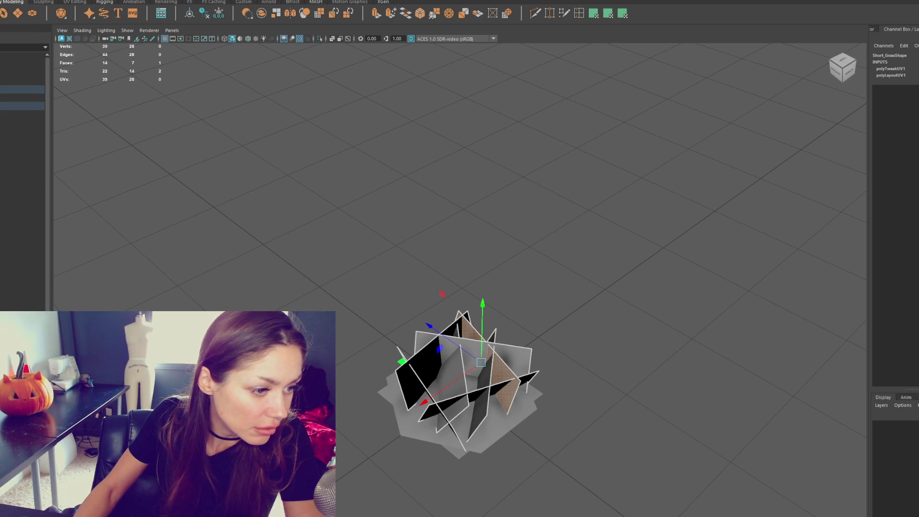
click(522, 363)
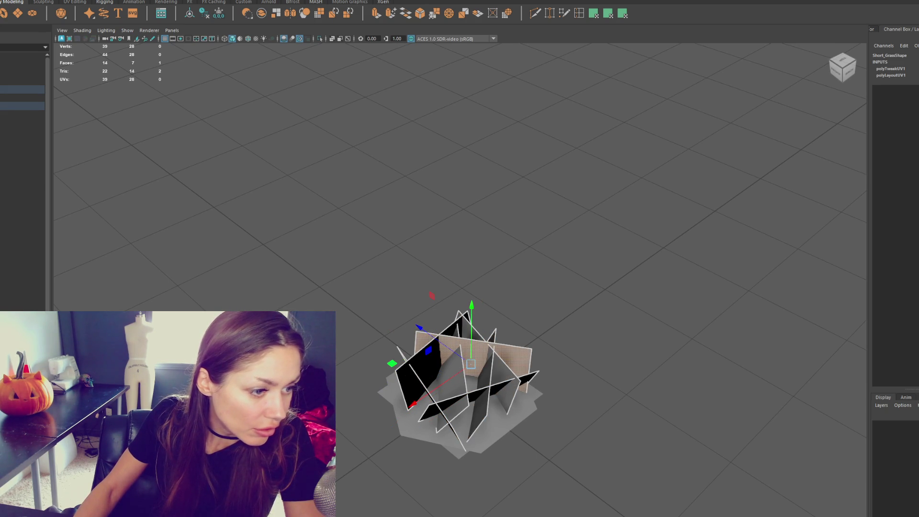
key(ctrl+shift+a)
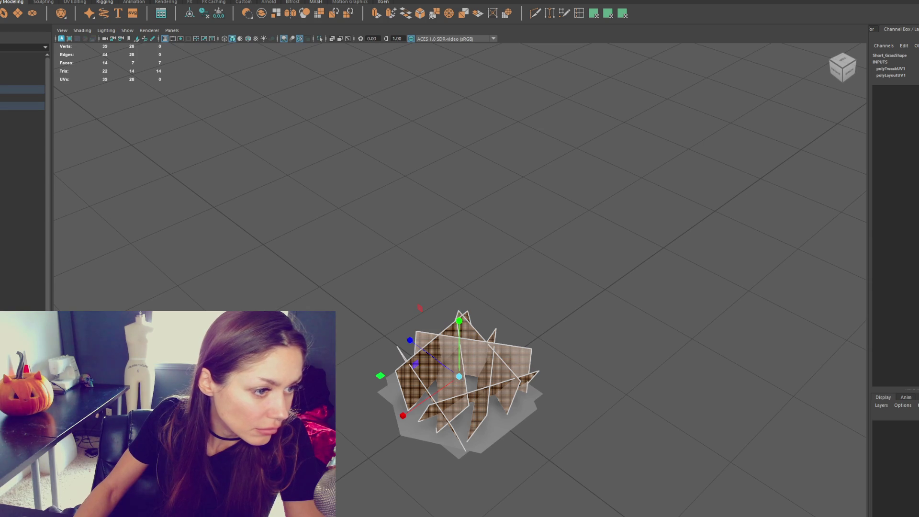
click(414, 378)
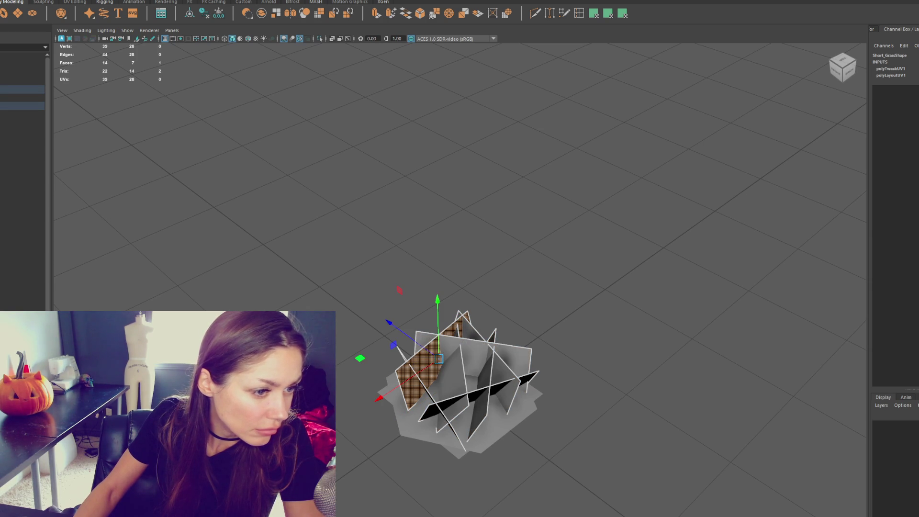
key(F8)
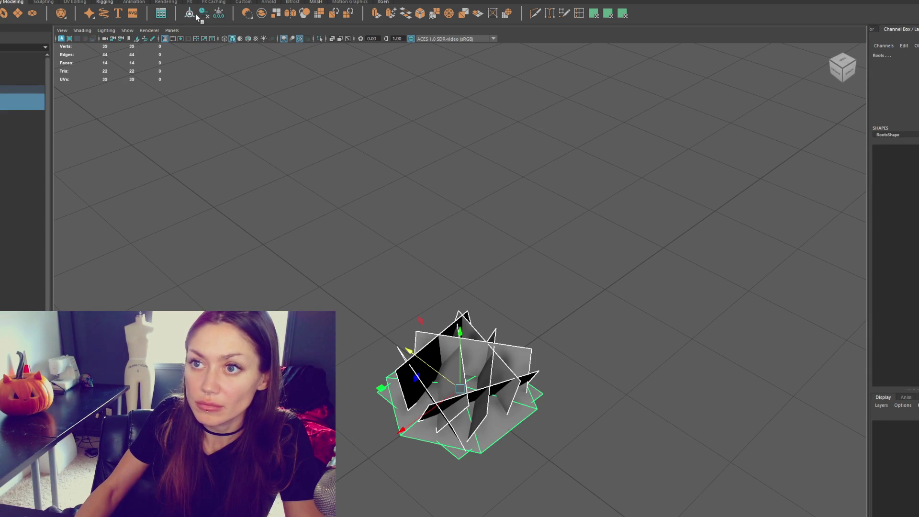
Step: View the grass from an angled perspective and select the parent Foliage group via Roots
key(ctrl+z)
key(ctrl+z)
key(ctrl+z)
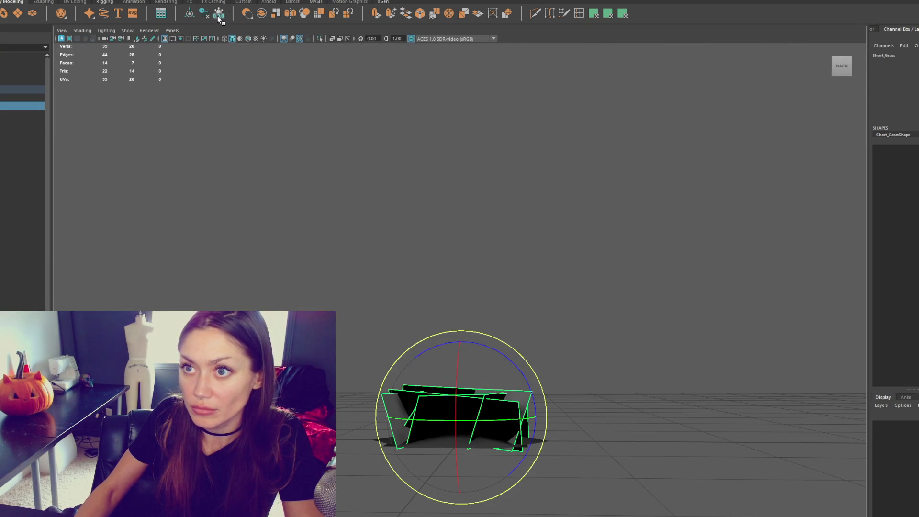
alt+drag(460, 355, 400, 425)
key(w)
click(19, 98)
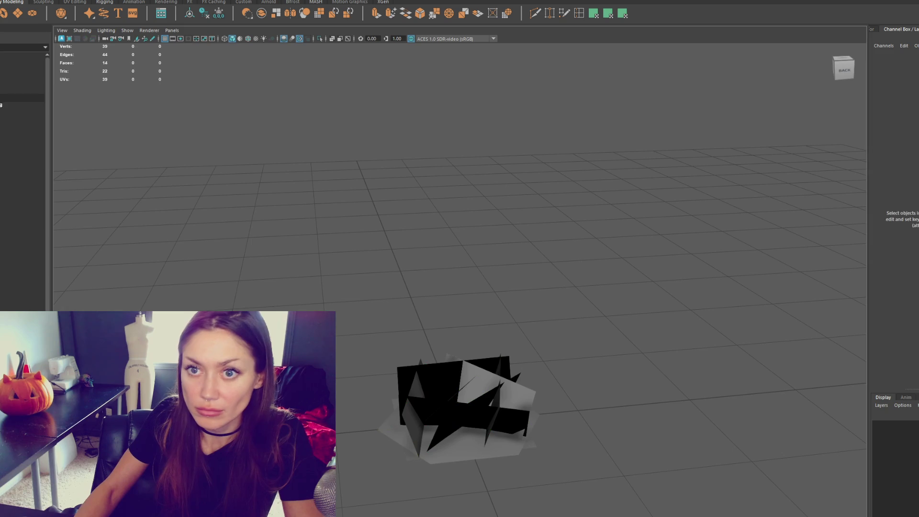
key(Up)
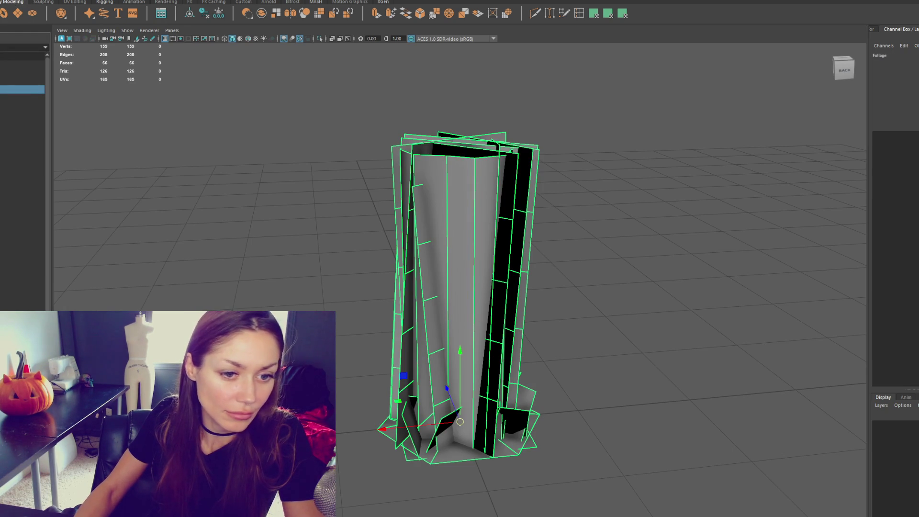
click(115, 139)
key(ctrl+z)
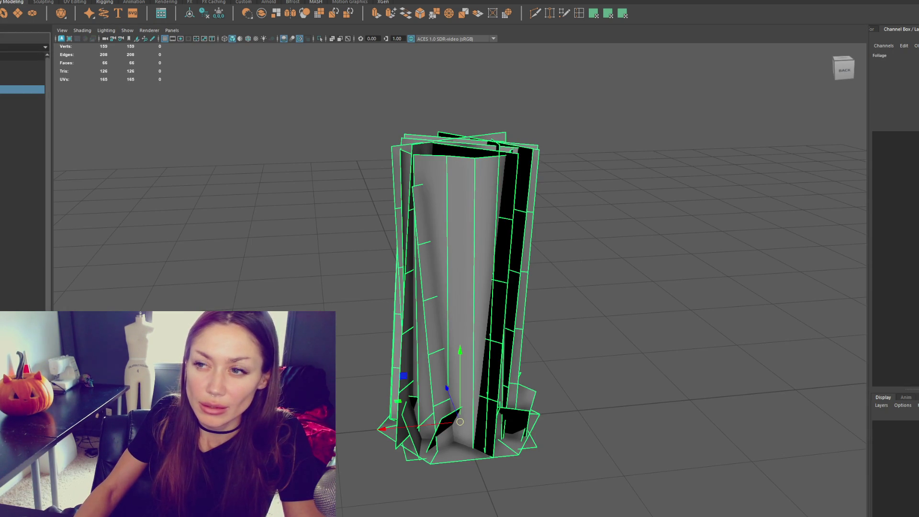
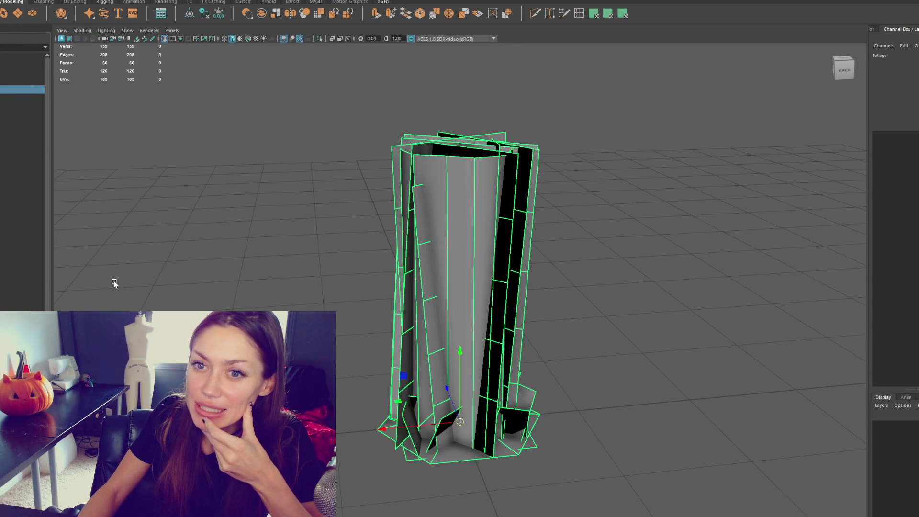
Step: Select the Foliage grass group and dismiss the file options
click(21, 106)
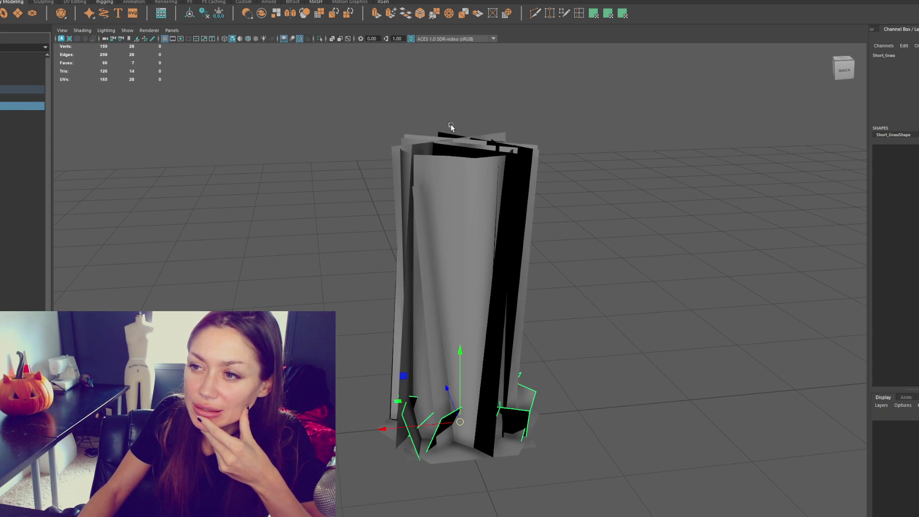
click(26, 90)
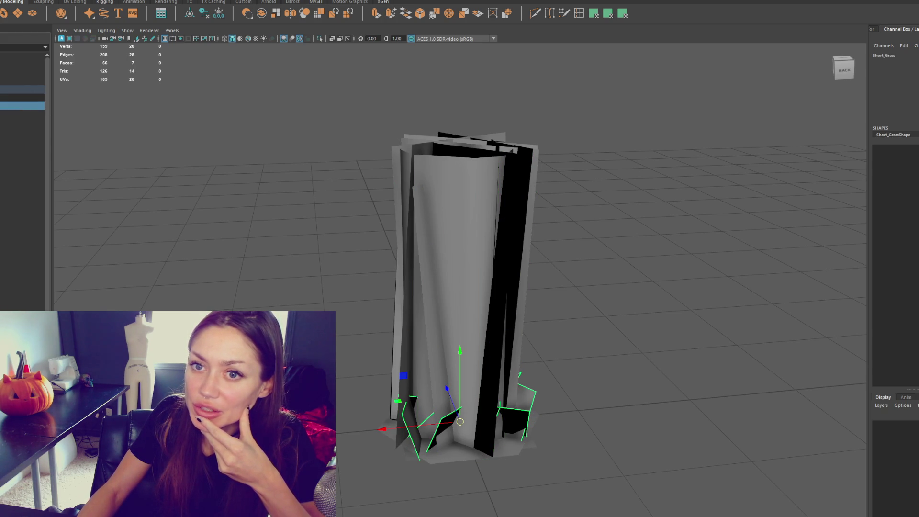
click(88, 150)
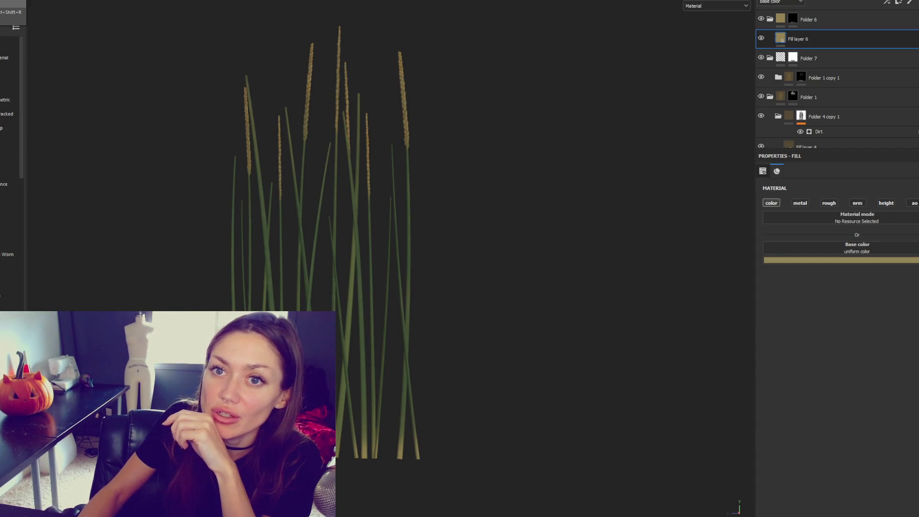
Step: Set grass.fbx as the project mesh in Project Configuration and reload it
key(ctrl+shift+r)
click(521, 189)
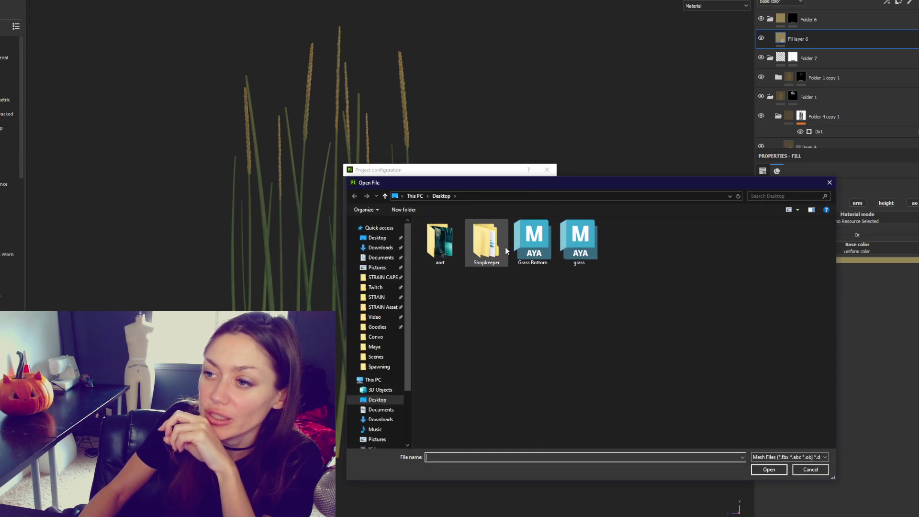
key(Escape)
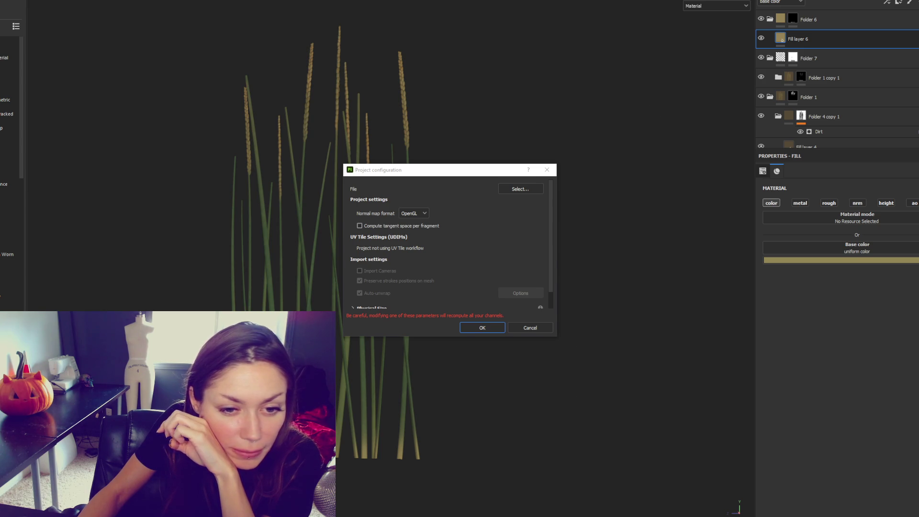
key(Return)
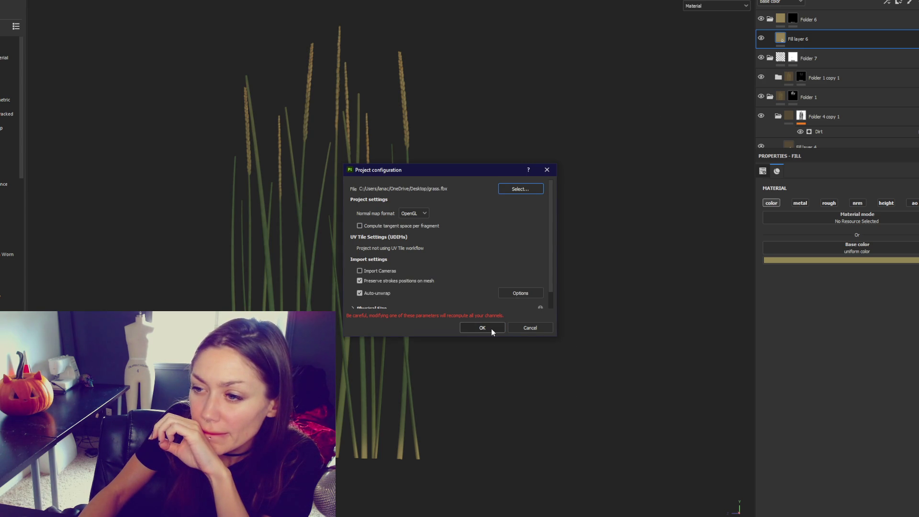
click(491, 329)
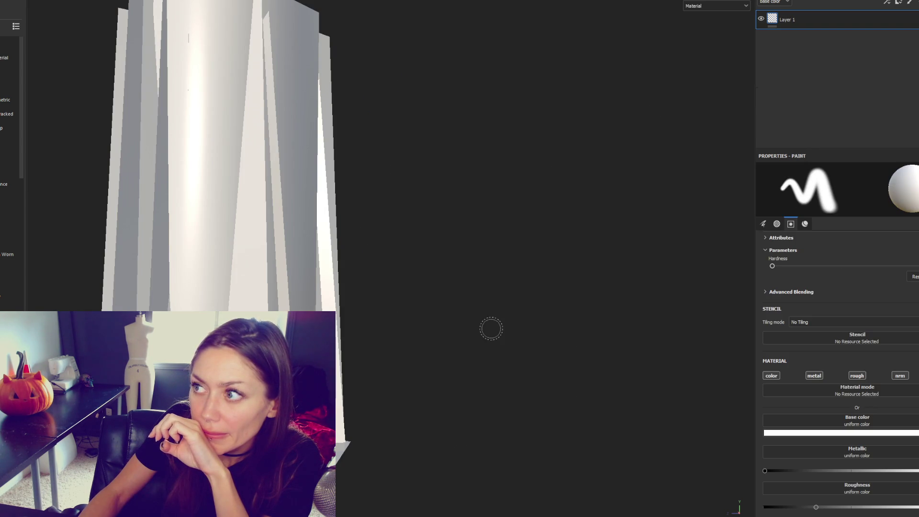
Step: Create a new project from the grass mesh, discarding changes to the old project
key(ctrl+n)
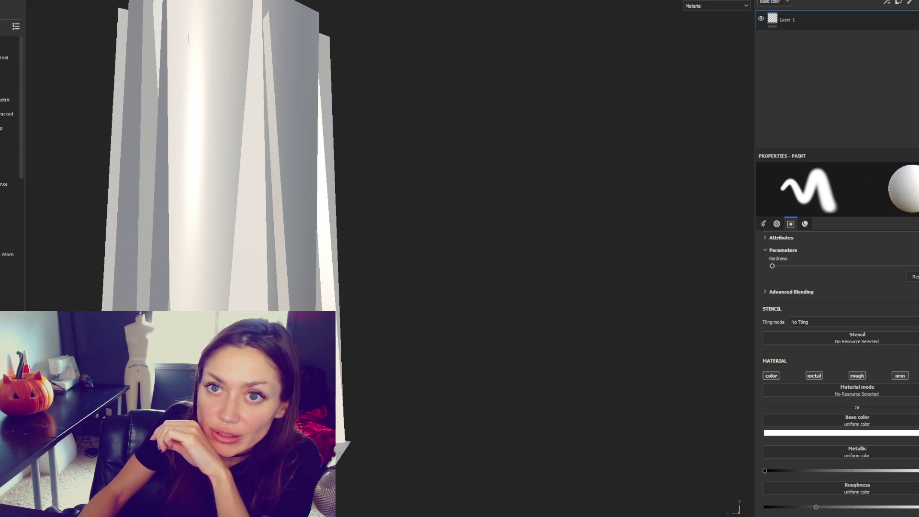
click(536, 165)
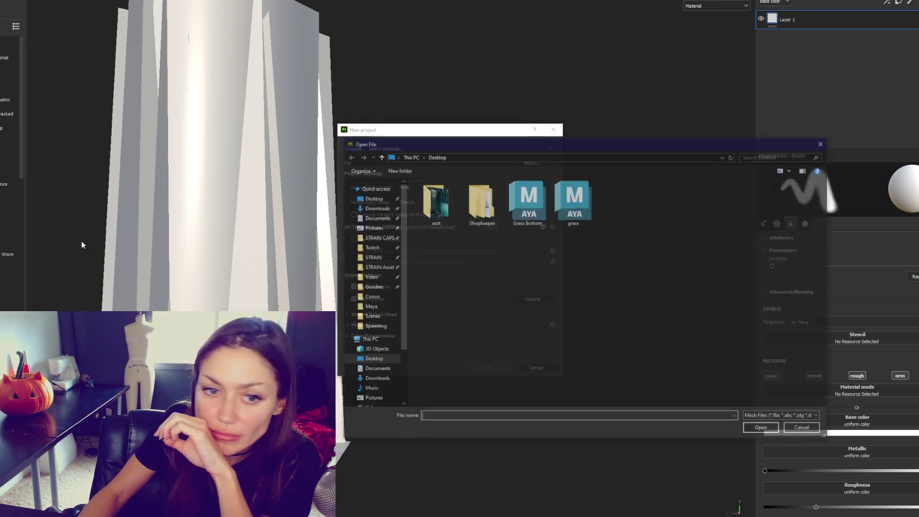
key(Escape)
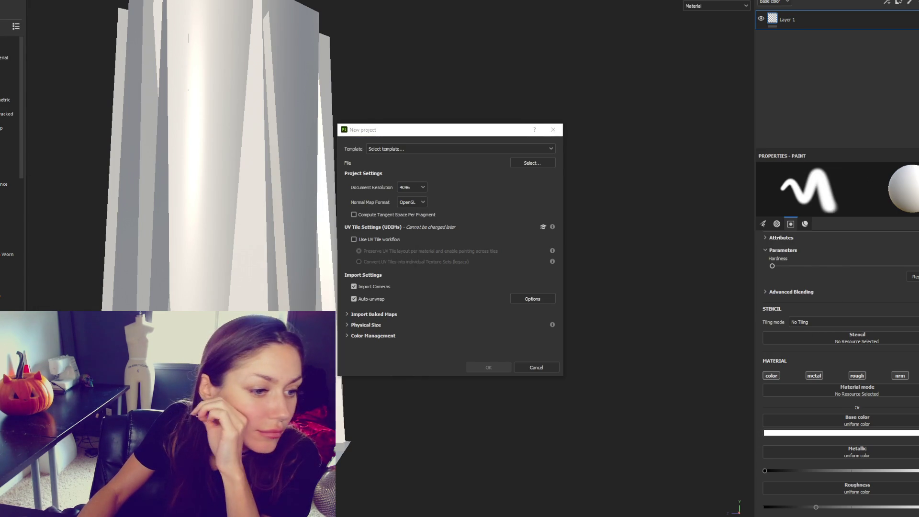
click(488, 367)
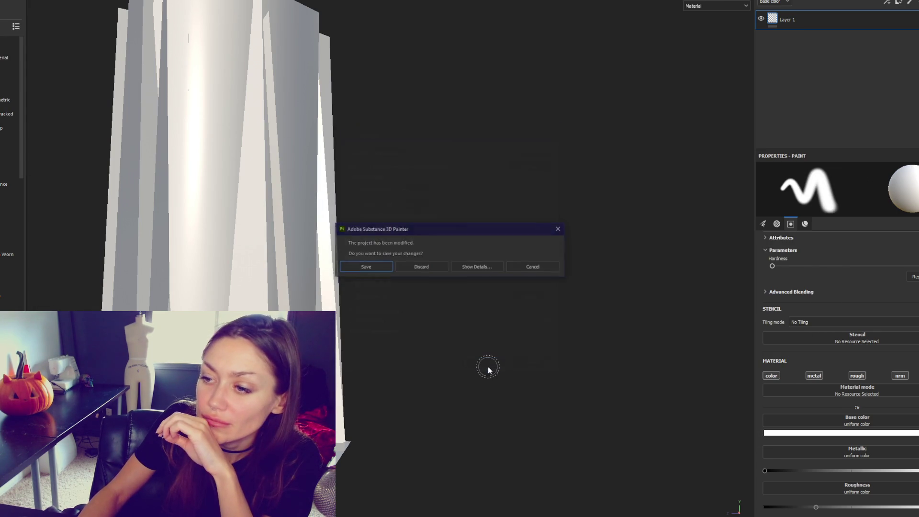
click(419, 267)
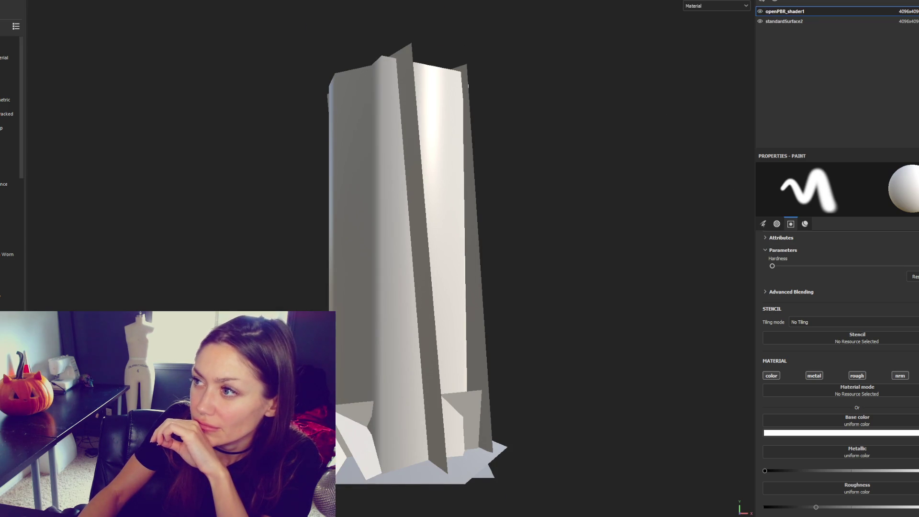
Step: Toggle visibility of the openPBR_shader1 and standardSurface2 texture sets
click(761, 13)
click(760, 21)
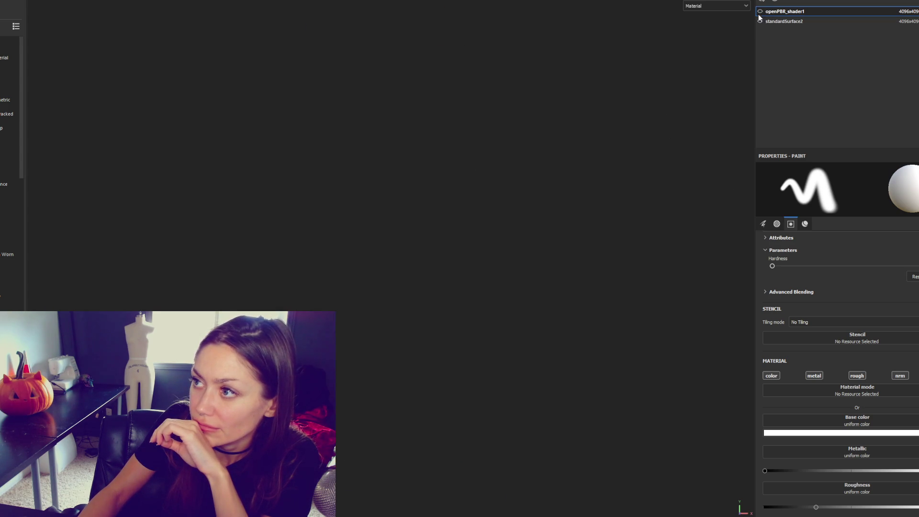
click(760, 11)
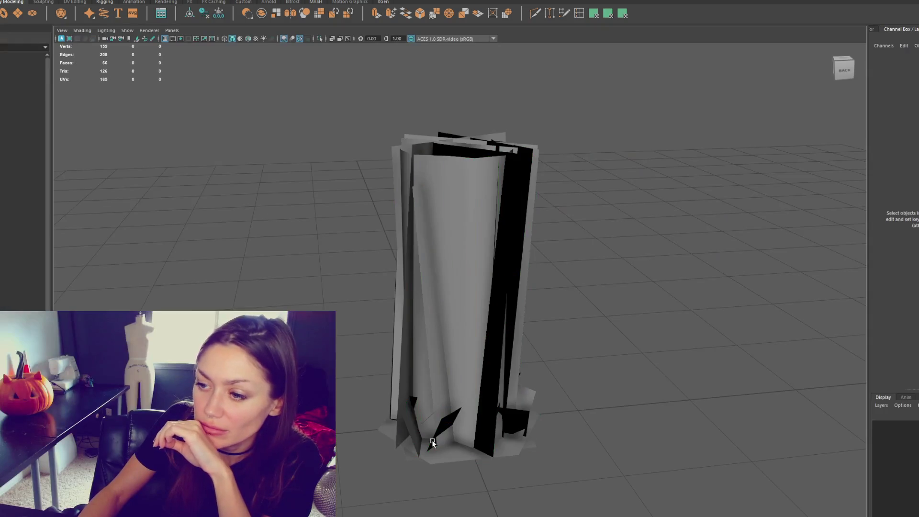
Step: Select the Roots mesh and assign it a Blinn material from the marking menu
click(434, 441)
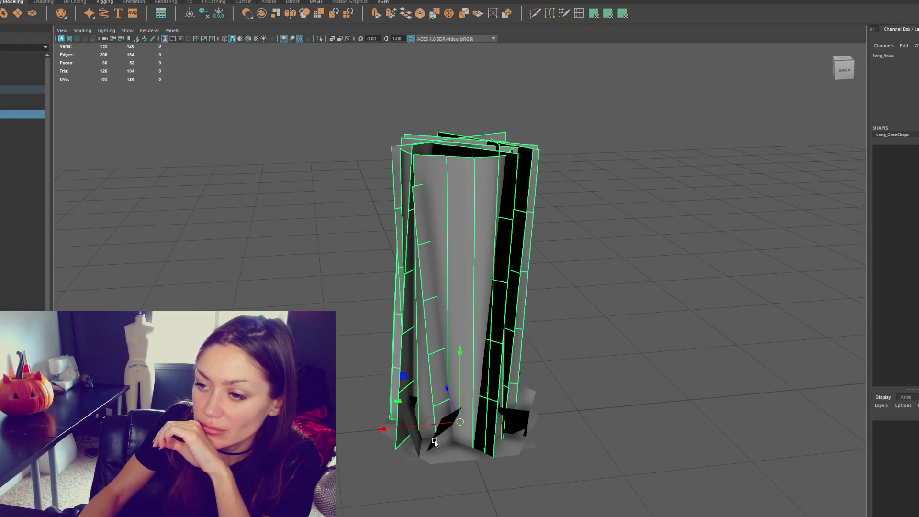
click(463, 457)
right_click(625, 247)
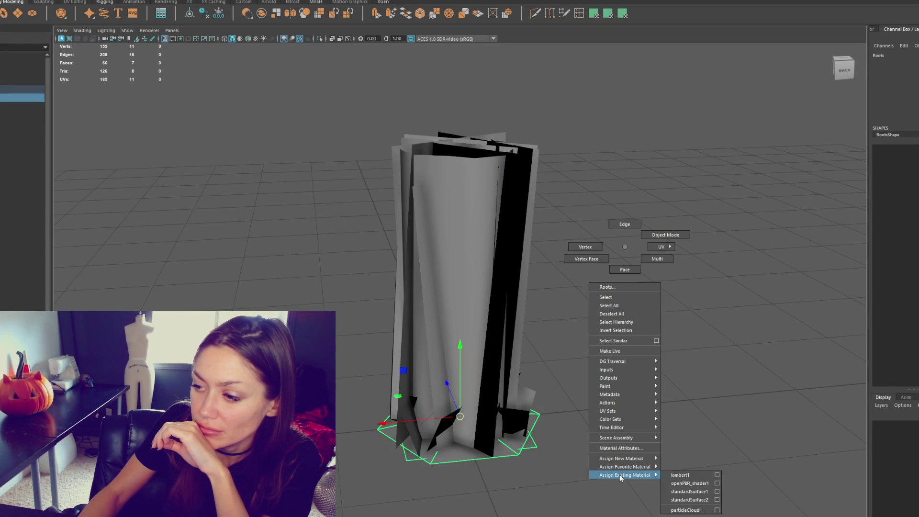
mouse_move(625, 468)
click(676, 464)
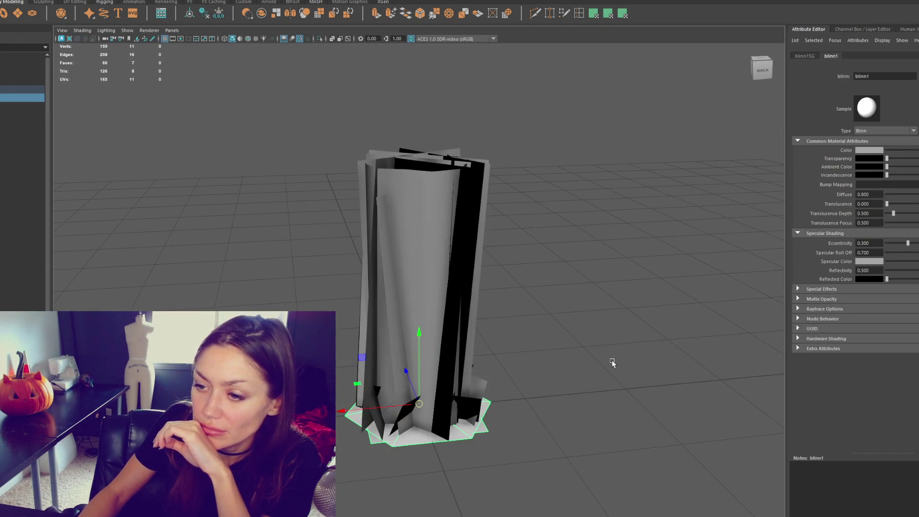
Step: Reselect Roots, assign the Blinn material again, then clear the selection
right_click(547, 330)
click(536, 273)
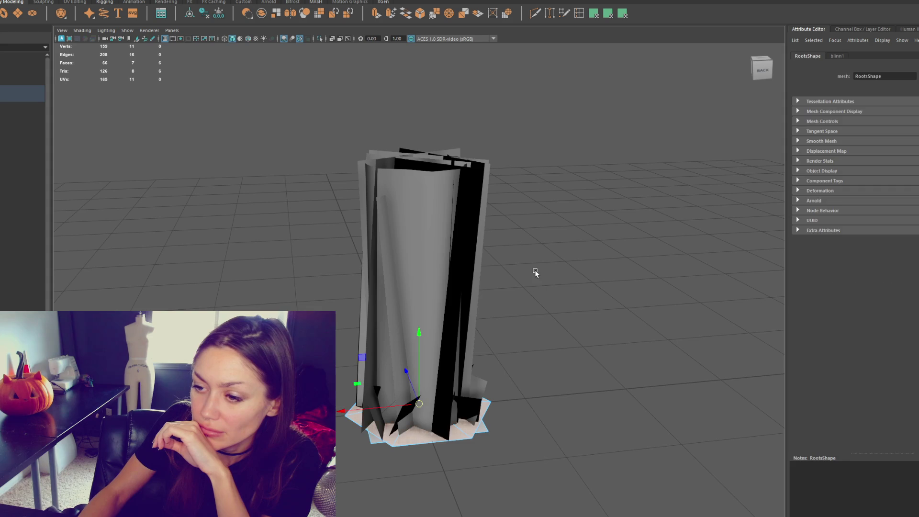
right_click(535, 273)
mouse_move(554, 495)
click(593, 464)
click(554, 261)
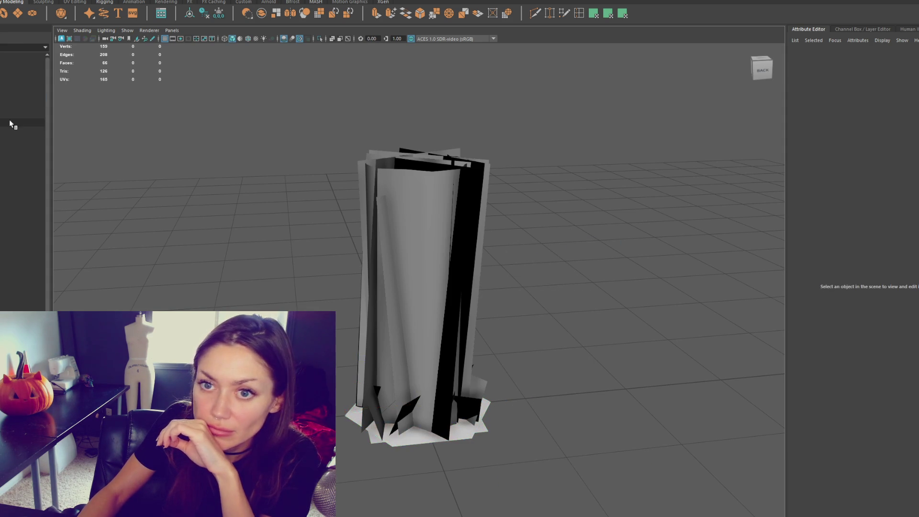
click(357, 412)
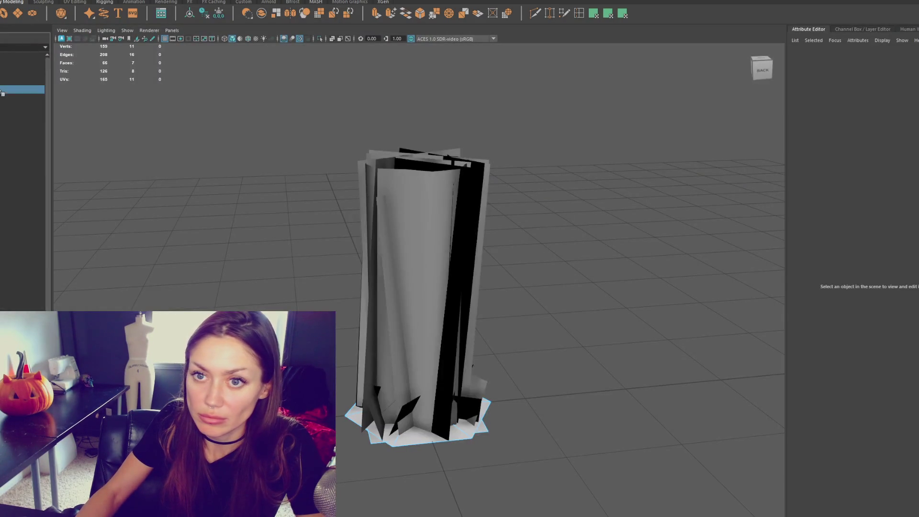
click(21, 89)
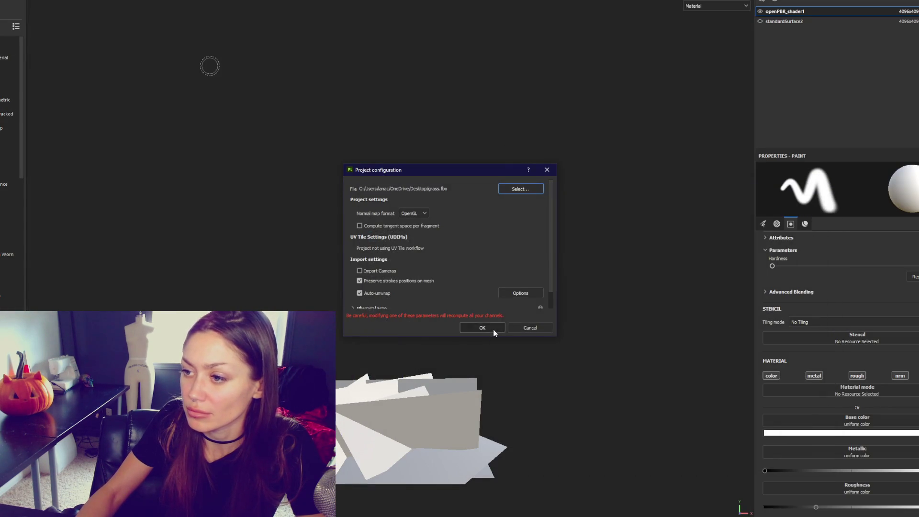
Step: Reload the updated grass mesh and toggle the new blinn1 root base set
click(493, 330)
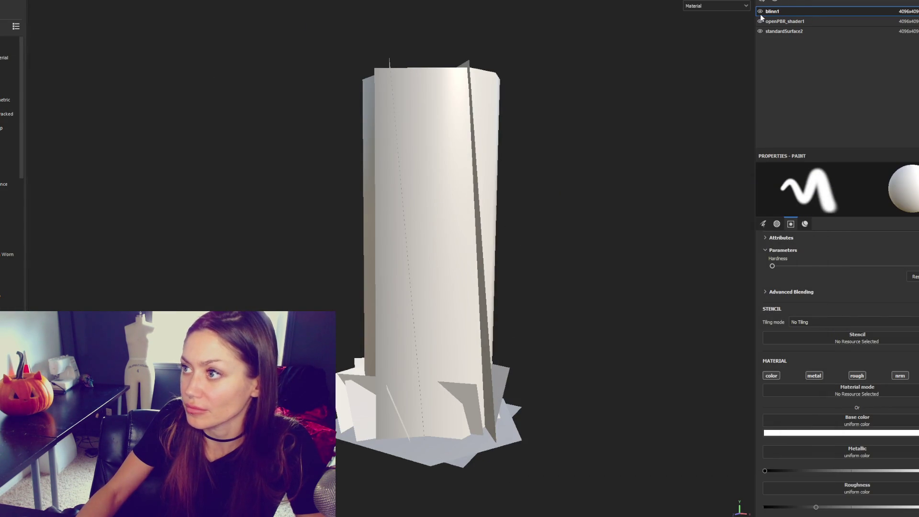
click(759, 11)
click(760, 11)
click(760, 12)
Step: Toggle openPBR_shader1 and standardSurface2 visibility to compare fins, tall cards and root base
click(762, 20)
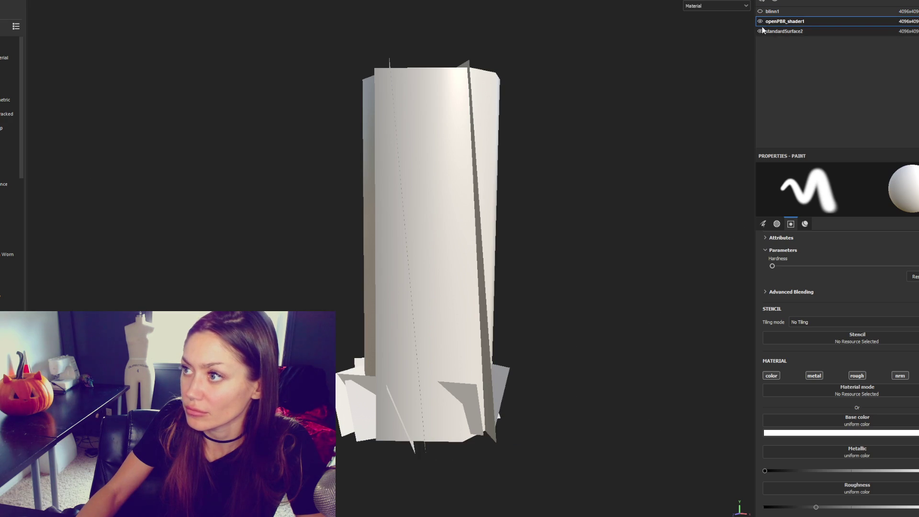
click(762, 30)
click(761, 31)
click(761, 32)
click(759, 21)
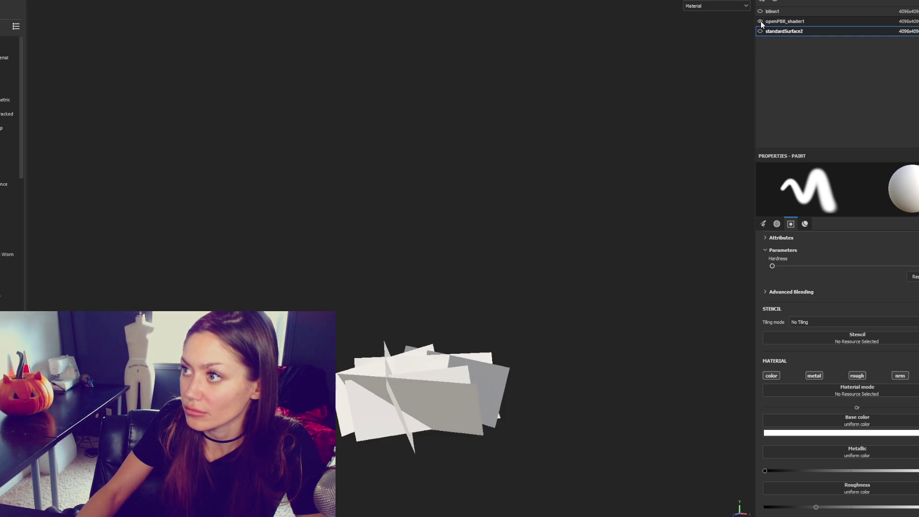
click(760, 21)
click(760, 11)
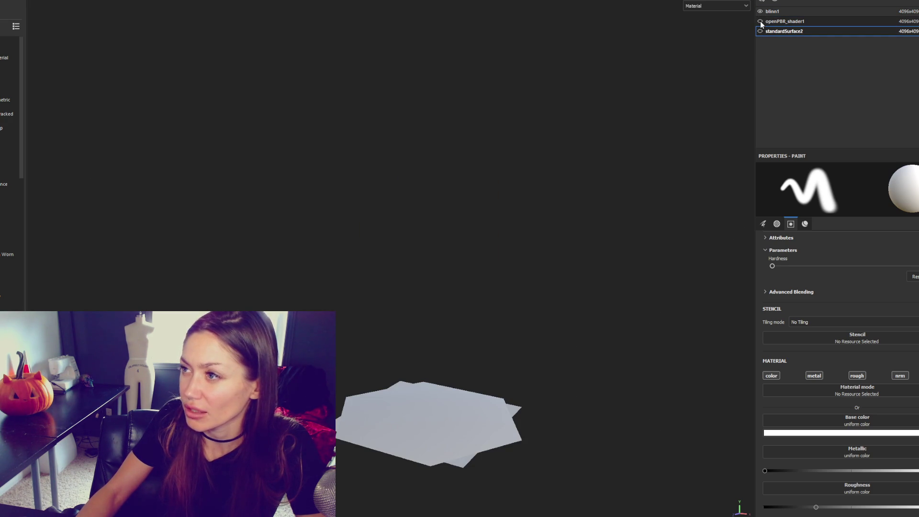
click(760, 21)
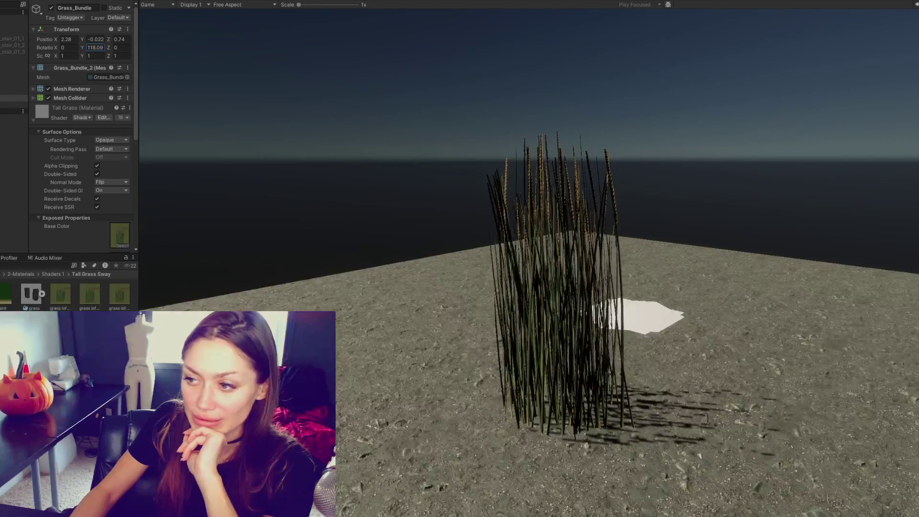
Step: Stop Play mode and apply the grass material to the white grass bundle, orbiting closer
key(ctrl+p)
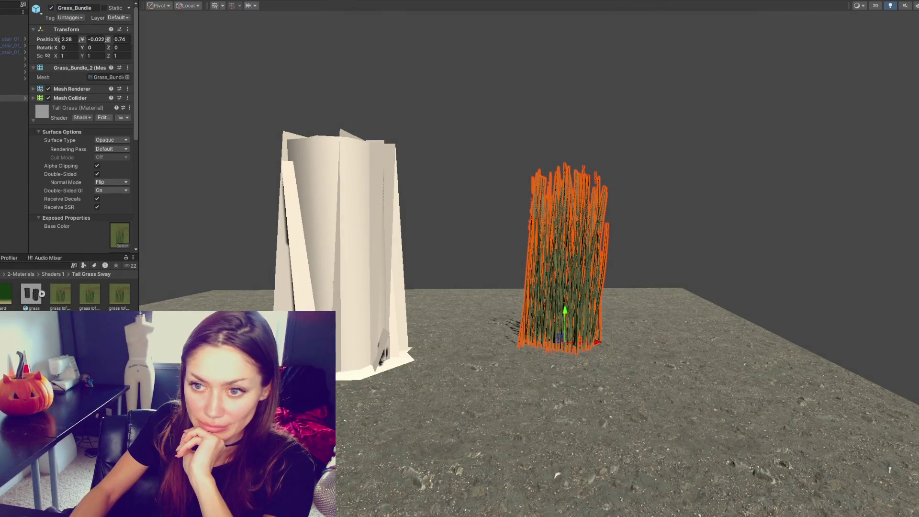
drag(62, 119, 324, 238)
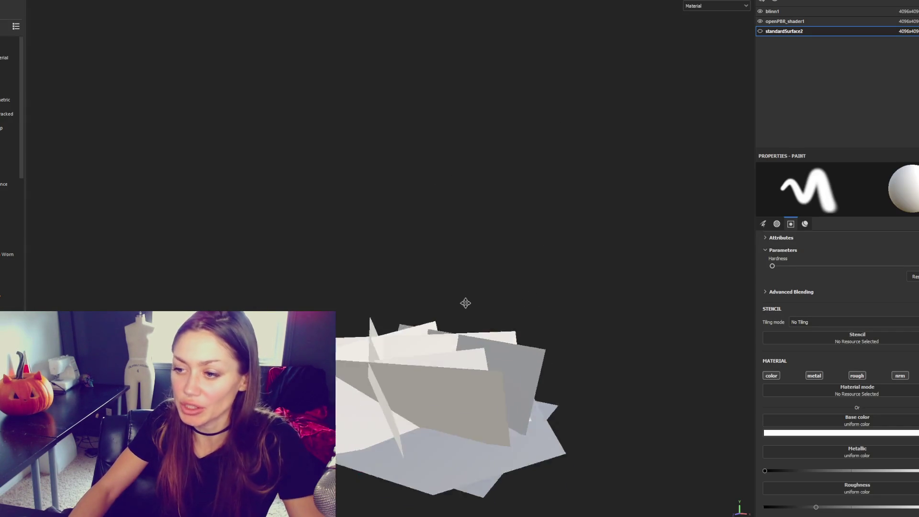
mouse_move(465, 303)
alt+mouse_down()
mouse_move(393, 200)
mouse_move(86, 205)
mouse_move(287, 268)
alt+mouse_up()
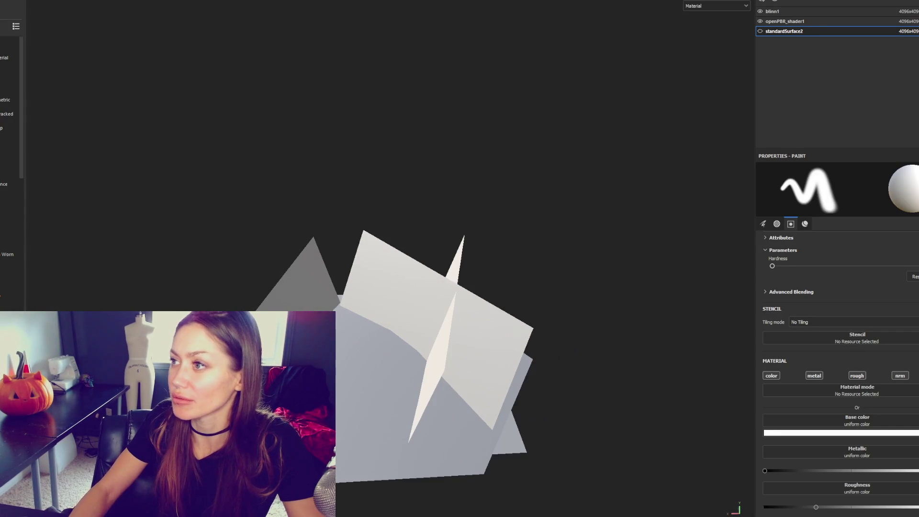
Step: Hide blinn1 and standardSurface2 so only the openPBR_shader1 planes show
click(761, 22)
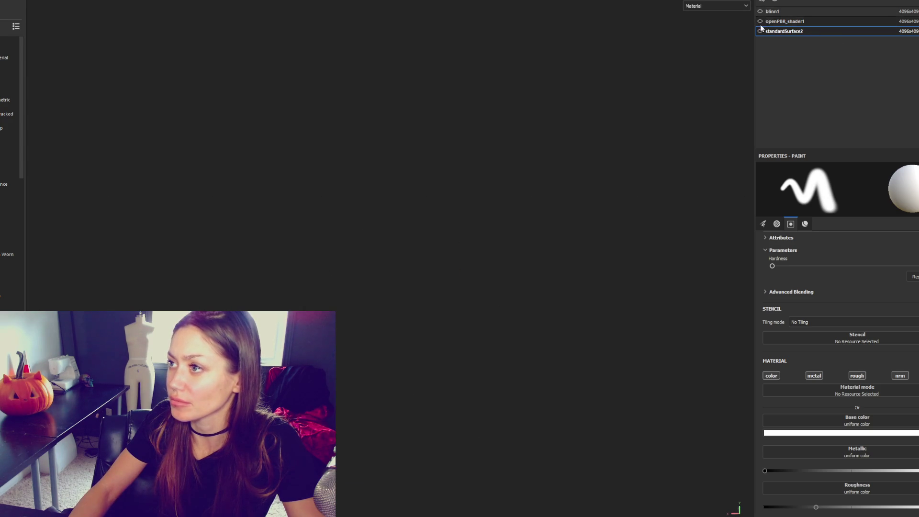
click(760, 31)
click(760, 30)
click(761, 22)
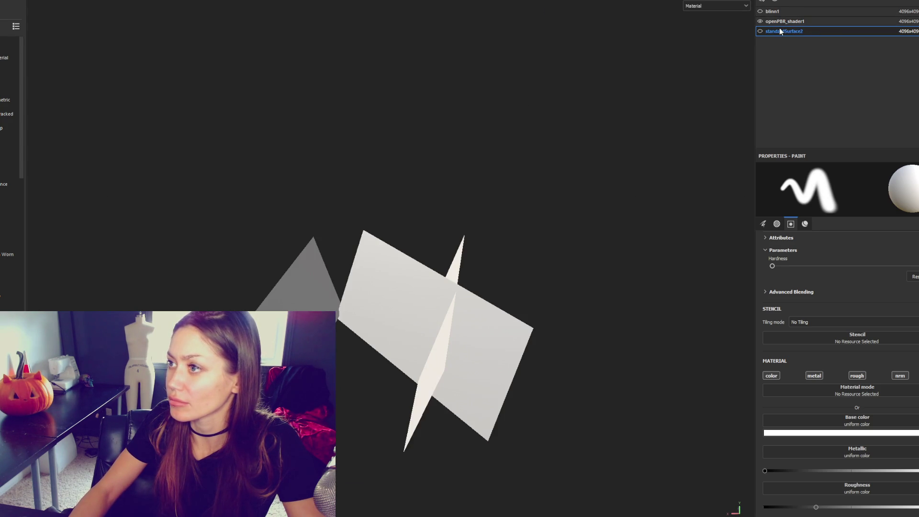
click(777, 21)
click(762, 12)
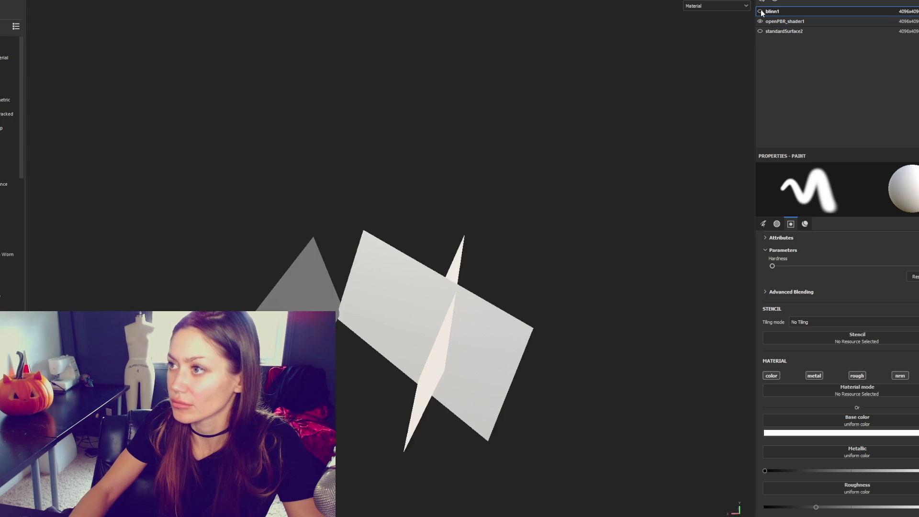
click(761, 12)
click(761, 12)
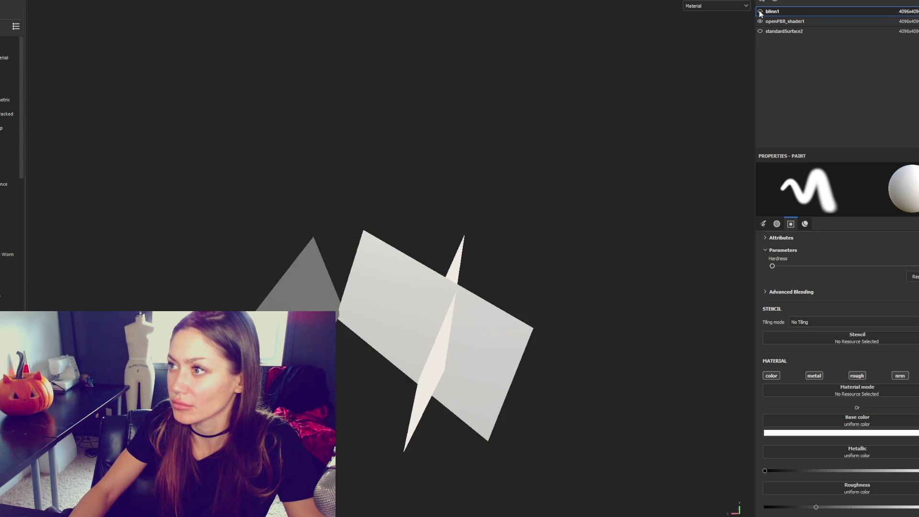
mouse_move(430, 168)
alt+mouse_down()
mouse_move(590, 137)
mouse_move(464, 150)
mouse_move(650, 106)
alt+mouse_up()
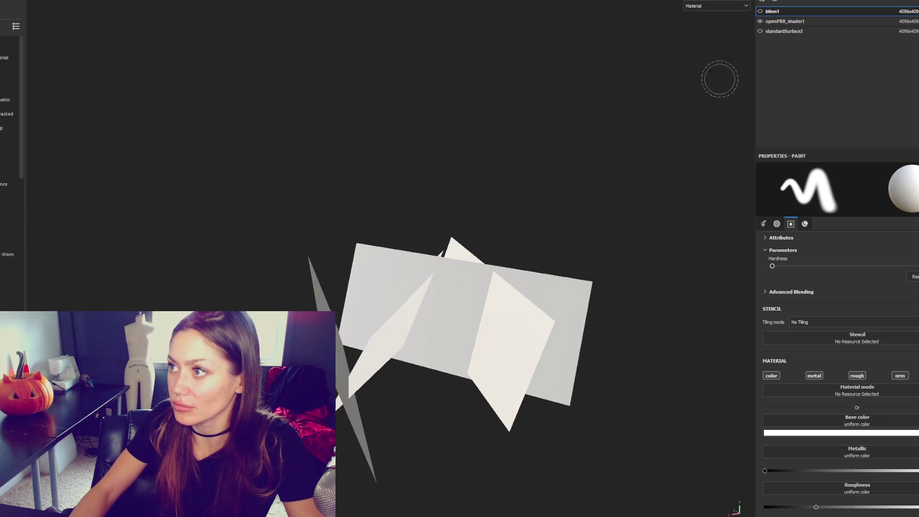
Step: Check openPBR_shader1's displacement and tessellation shader settings
click(795, 21)
click(820, 66)
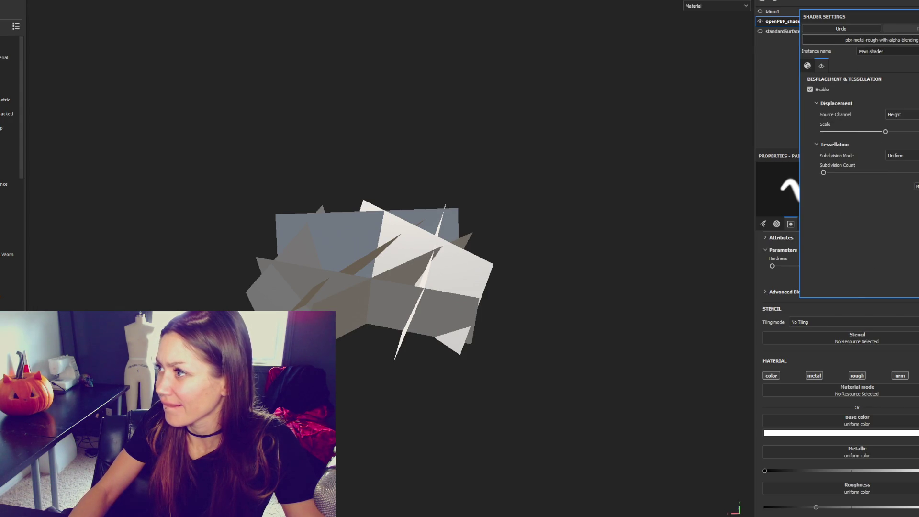
key(Escape)
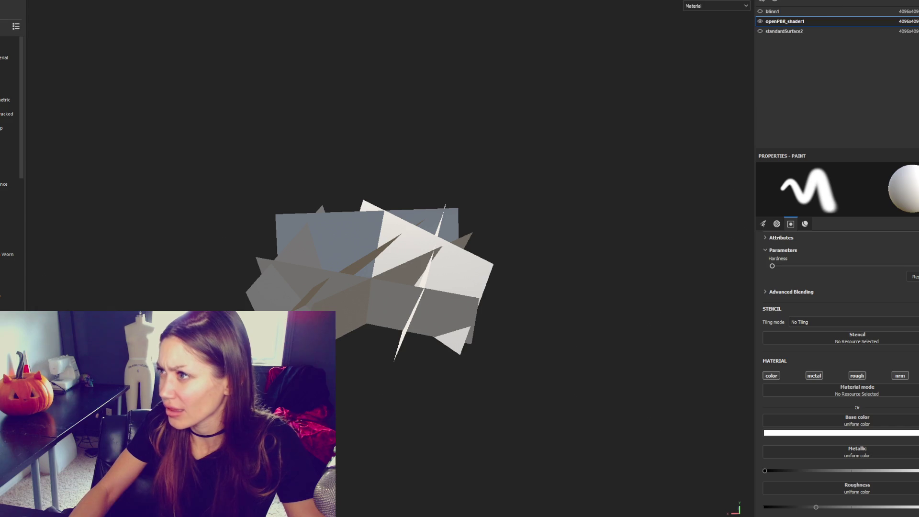
Step: Review openPBR_shader1's texture set settings, then add a new fill layer
click(785, 21)
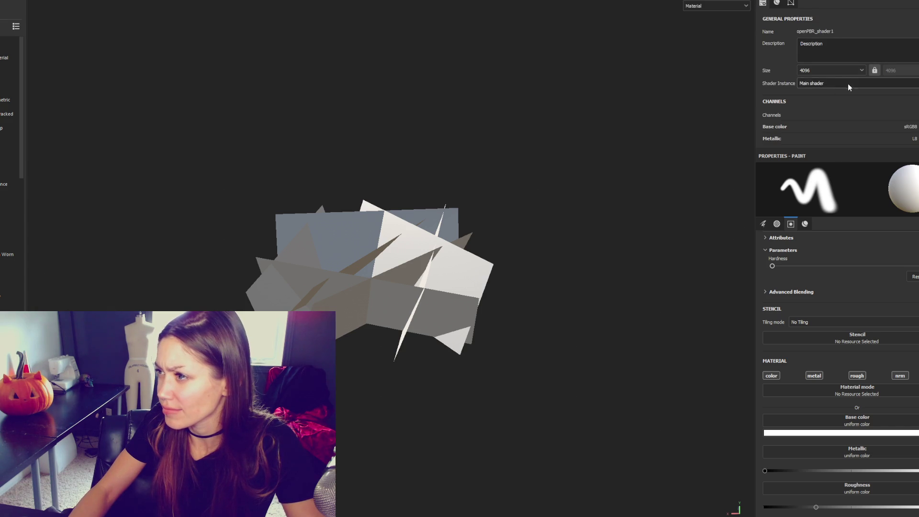
scroll(848, 86, down, 3)
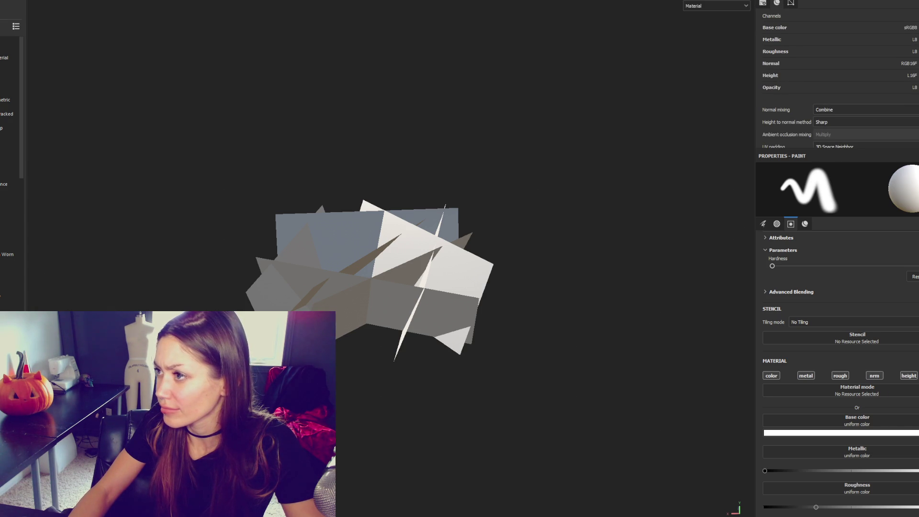
scroll(866, 108, down, 5)
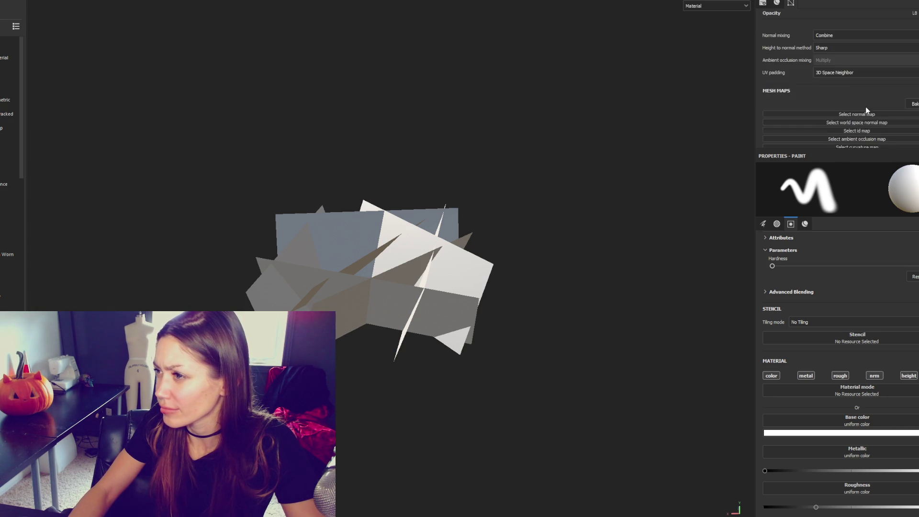
scroll(869, 105, up, 4)
scroll(869, 101, up, 5)
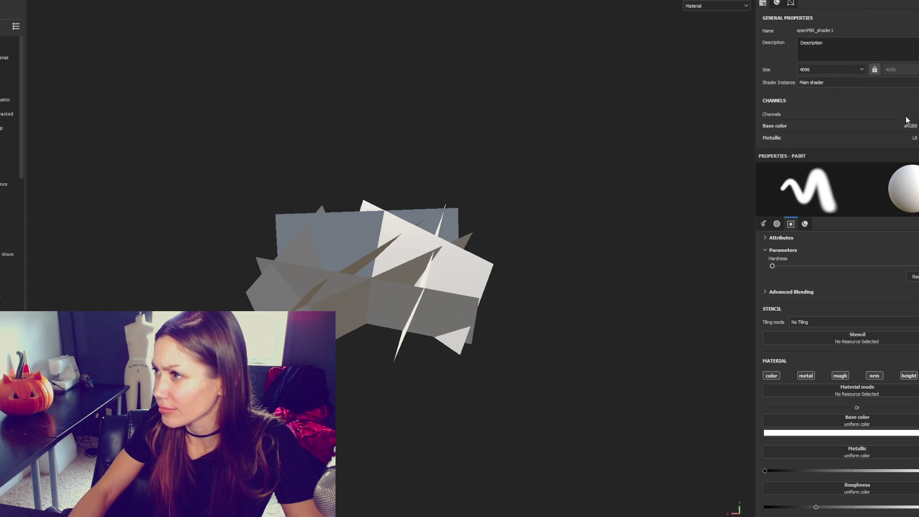
scroll(907, 120, down, 2)
scroll(869, 79, down, 4)
scroll(869, 79, down, 4)
scroll(870, 80, up, 4)
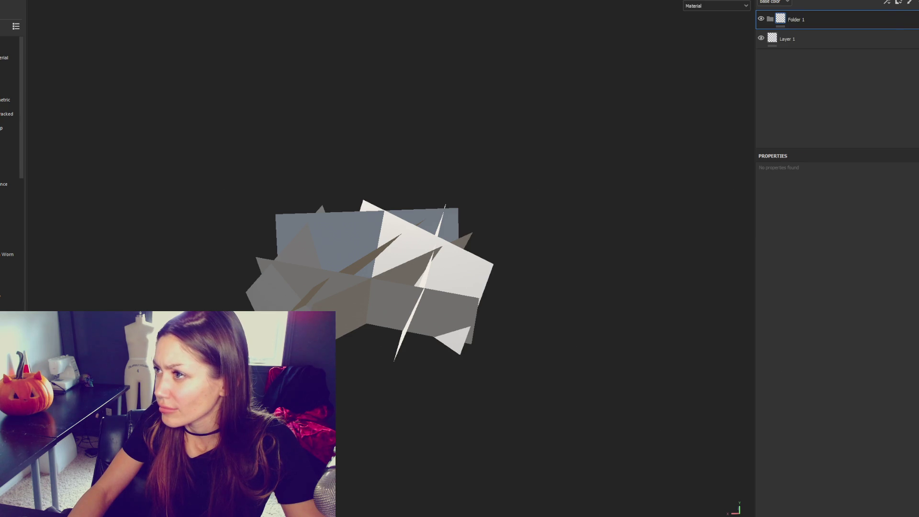
click(898, 2)
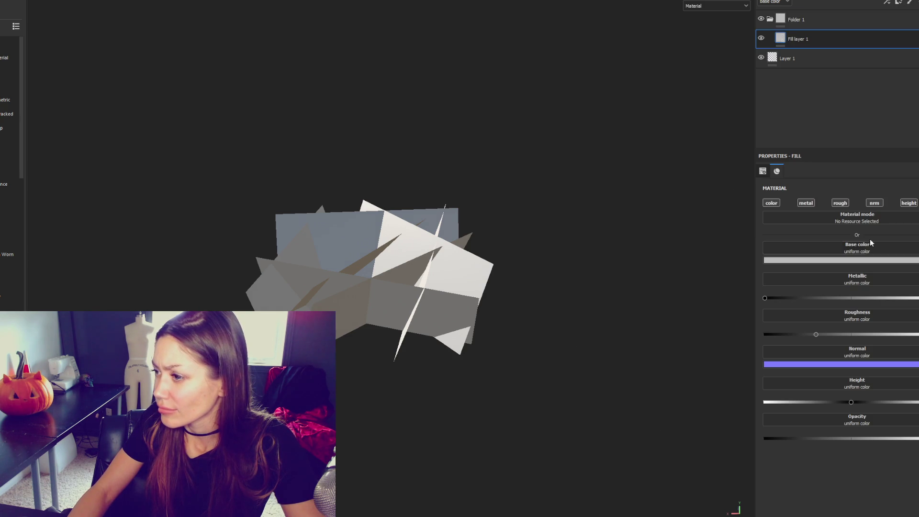
Step: Set Fill layer 1's base colour to dark olive green 35411B
click(841, 260)
click(850, 406)
click(858, 471)
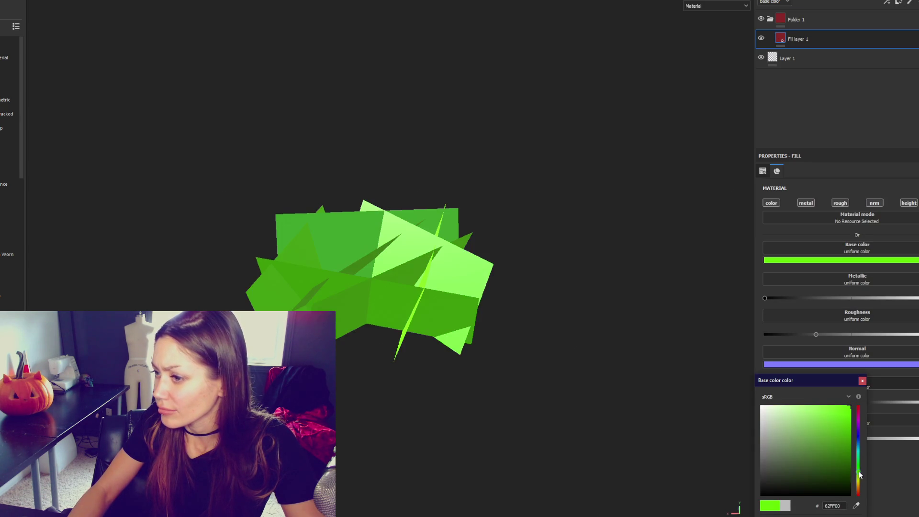
click(842, 476)
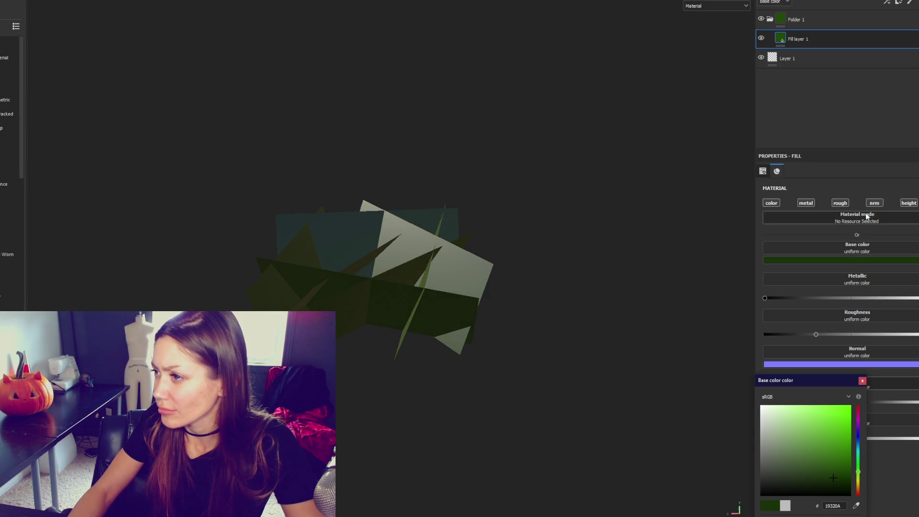
click(809, 470)
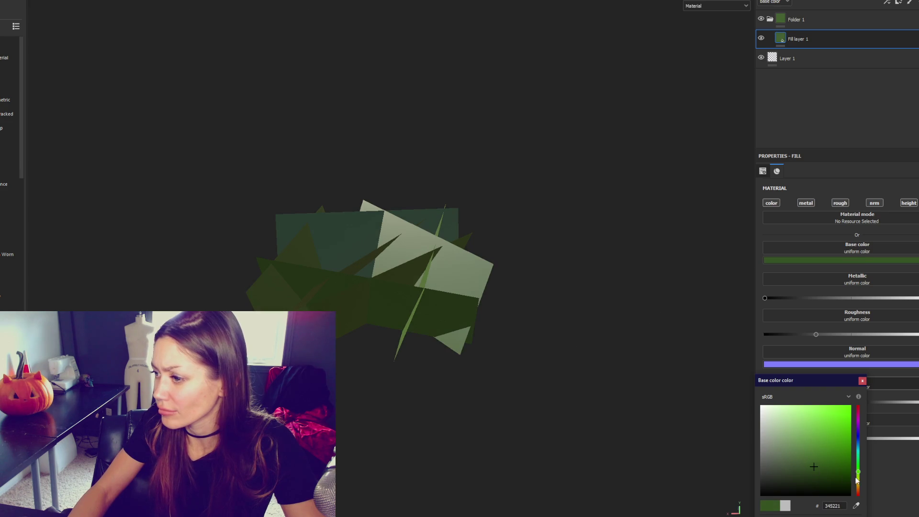
click(813, 472)
click(858, 479)
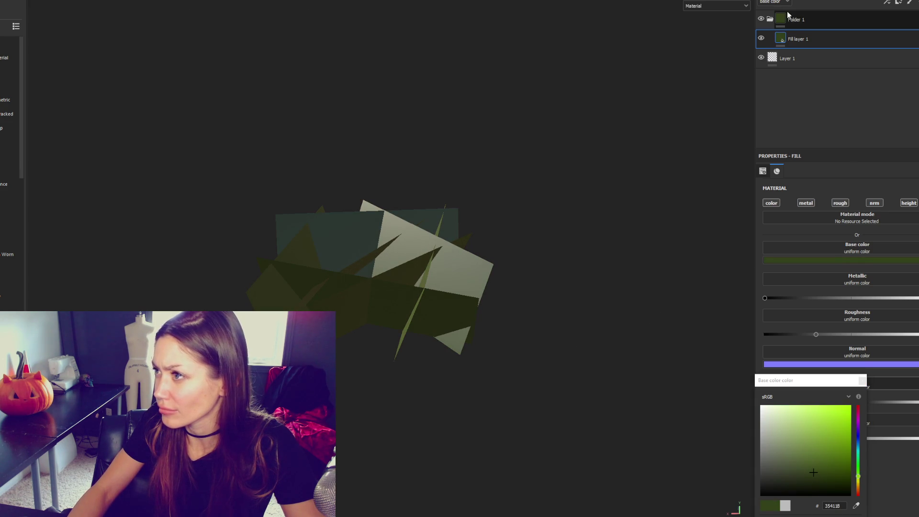
Step: Add a black mask to Folder 1
right_click(803, 20)
click(821, 35)
right_click(819, 18)
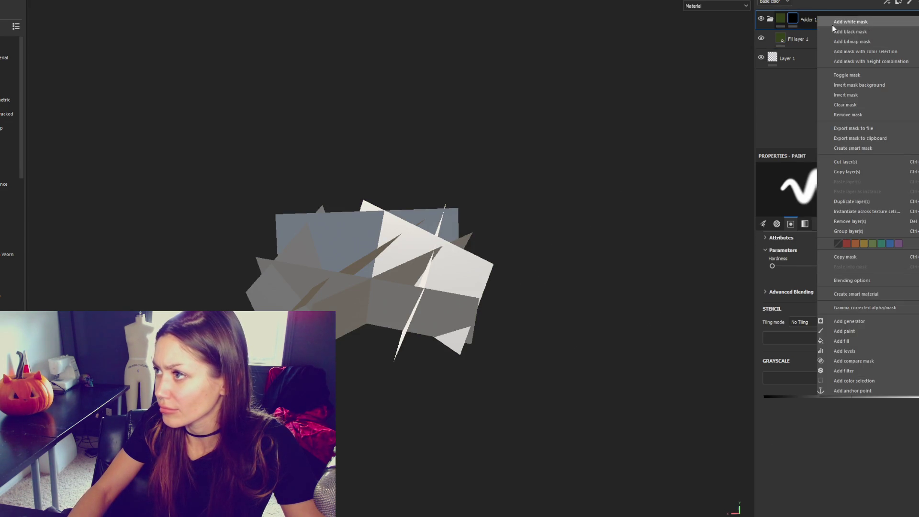
click(833, 31)
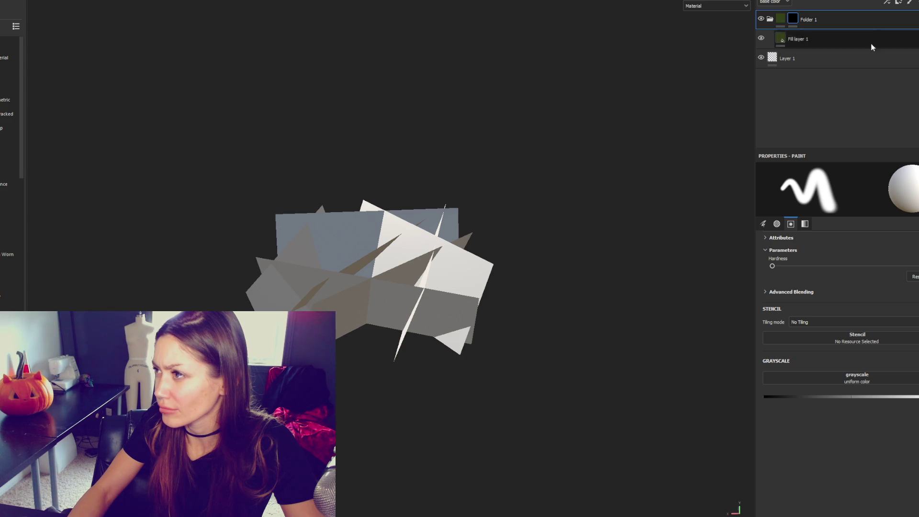
Step: Add another fill layer with height, normal, roughness, metallic and base colour disabled
click(898, 2)
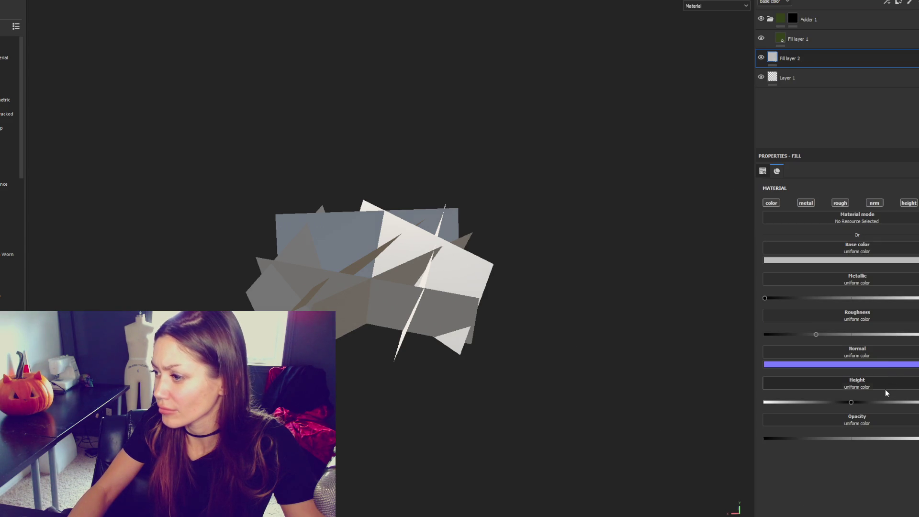
click(909, 203)
click(874, 203)
click(840, 203)
click(806, 203)
click(771, 203)
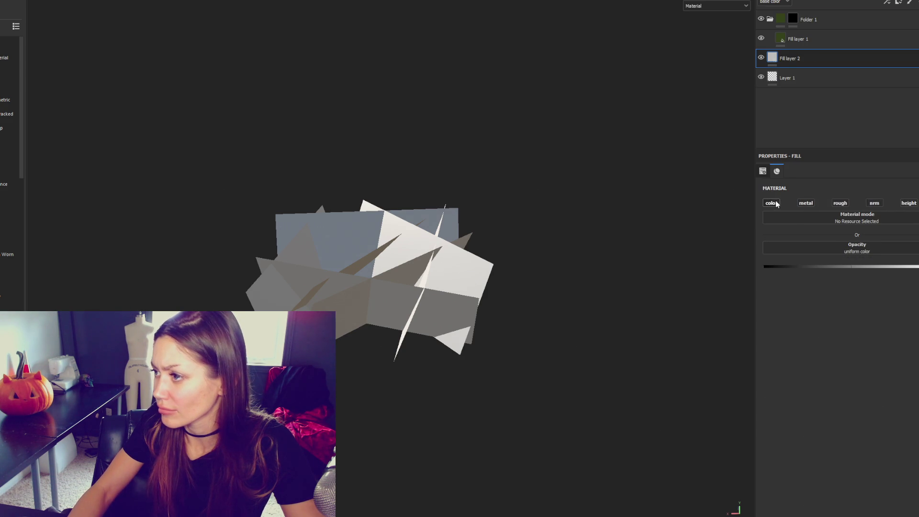
Step: Add a third fill layer and delete Fill layer 2 and Layer 1
click(898, 2)
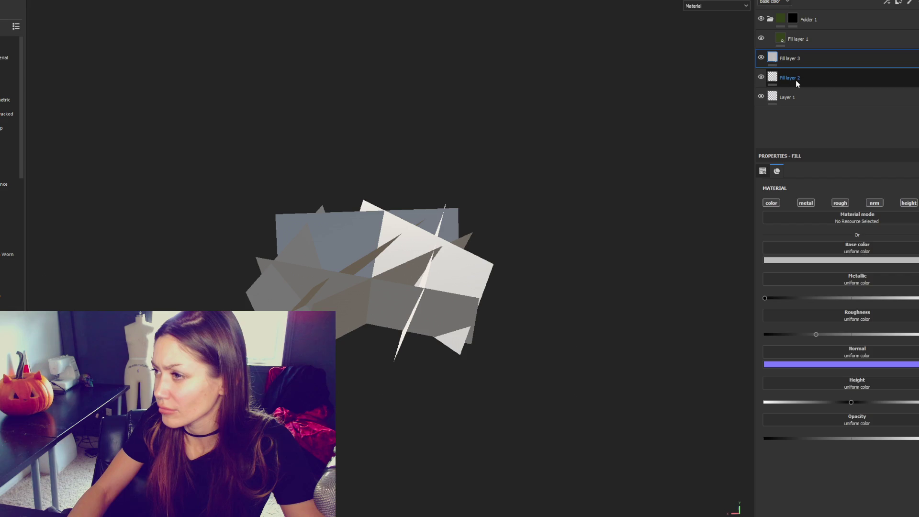
click(795, 80)
key(Delete)
click(798, 90)
key(Delete)
Step: Disable all Fill layer 3 channels except opacity and set opacity to 0
click(771, 203)
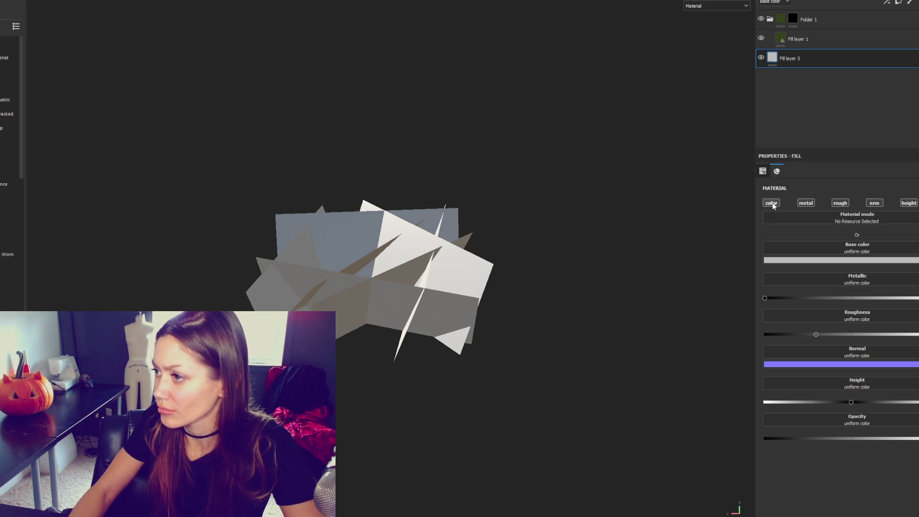
click(805, 203)
click(839, 203)
click(873, 203)
click(909, 203)
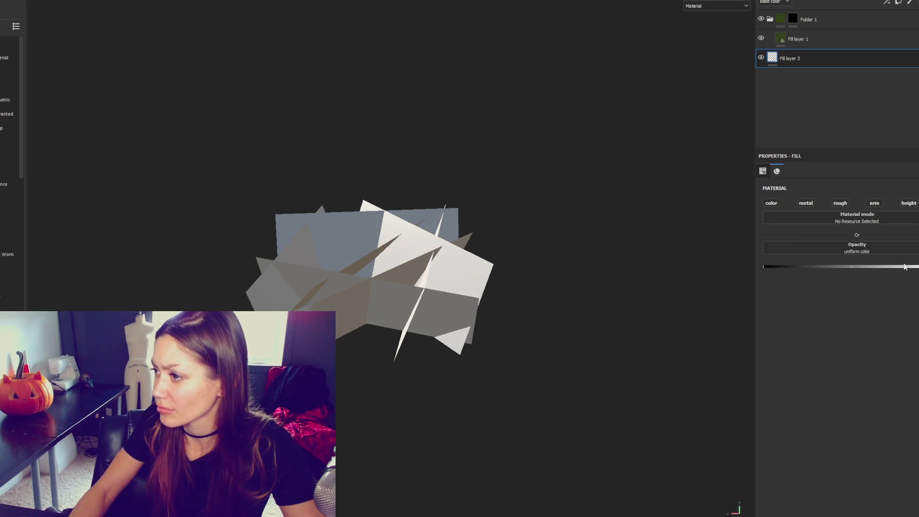
click(765, 267)
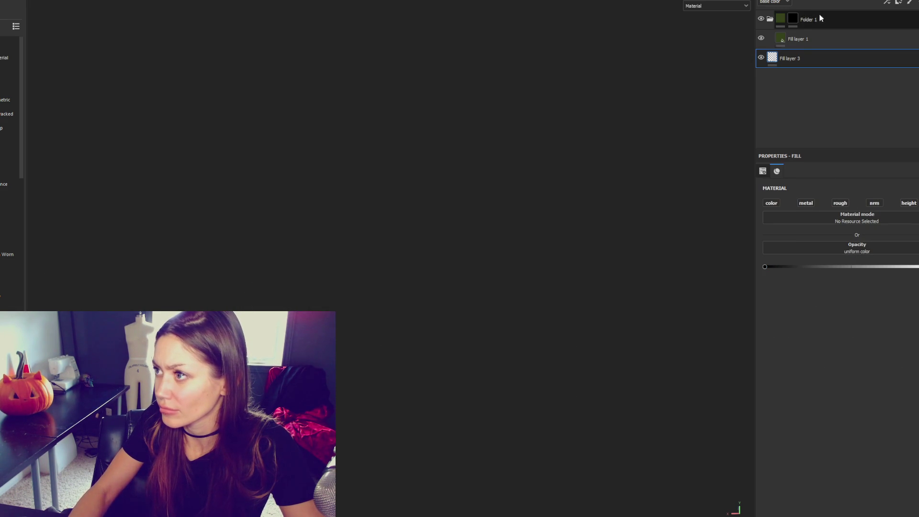
Step: Review Fill layer 1, then select Folder 1's mask for painting
click(791, 34)
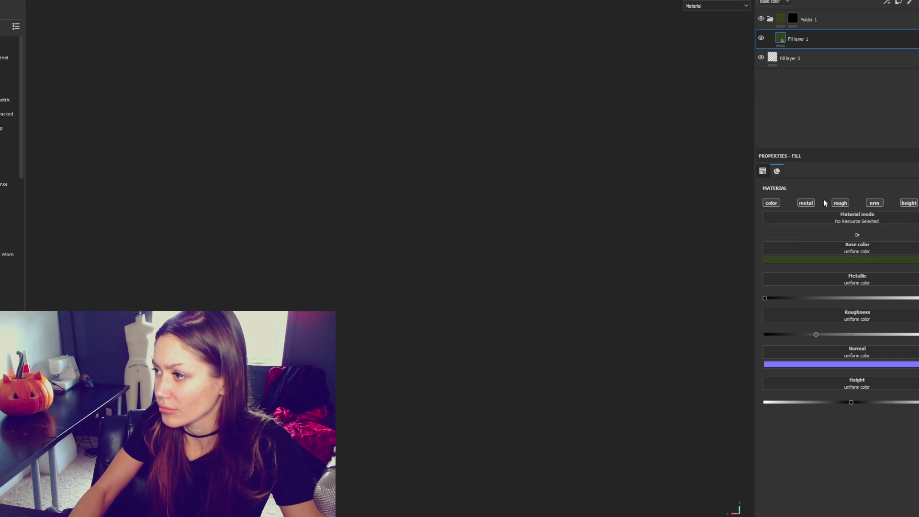
click(808, 59)
click(810, 39)
click(792, 18)
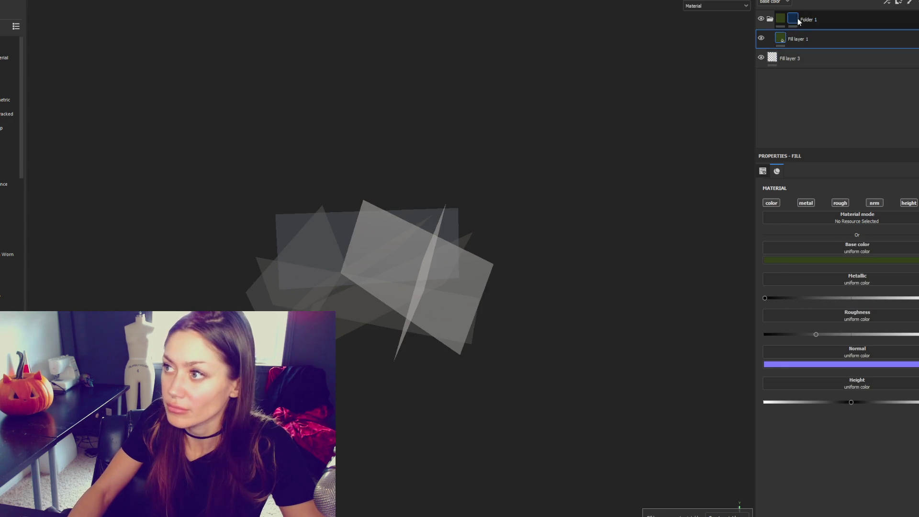
Step: Frame the grass cards and switch to the 2D UV layout view
mouse_move(473, 250)
alt+mouse_down()
mouse_move(627, 209)
mouse_move(552, 197)
mouse_move(476, 154)
mouse_move(448, 238)
mouse_move(595, 147)
mouse_move(272, 203)
mouse_move(469, 181)
mouse_move(411, 268)
mouse_move(307, 215)
mouse_move(416, 146)
mouse_move(158, 15)
mouse_move(69, 1)
alt+mouse_up()
scroll(616, 213, up, 5)
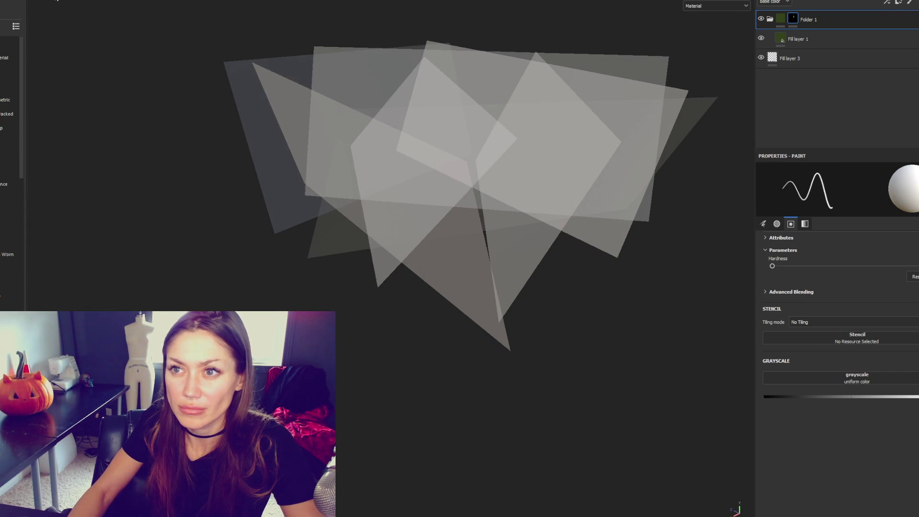
alt+drag(505, 93, 392, 362)
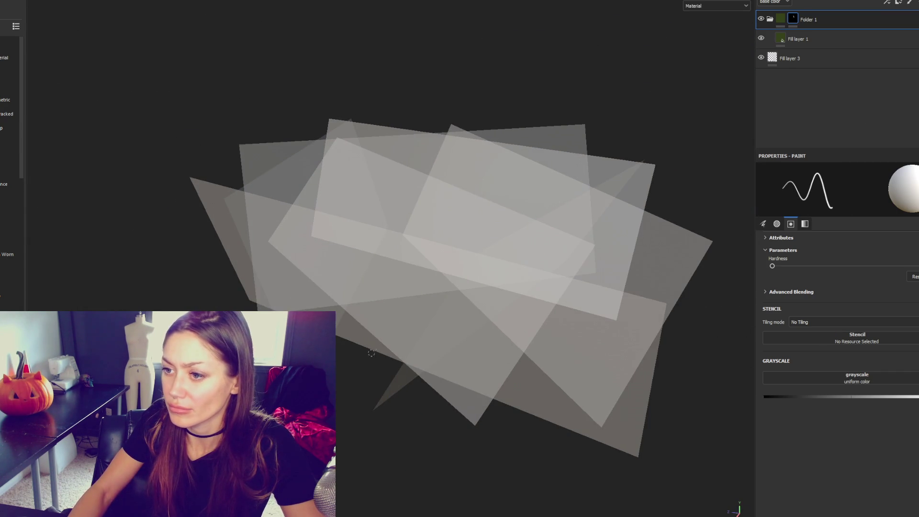
mouse_move(483, 225)
alt+mouse_down()
mouse_move(676, 182)
mouse_move(631, 211)
mouse_move(581, 267)
mouse_move(605, 257)
alt+mouse_up()
key(F3)
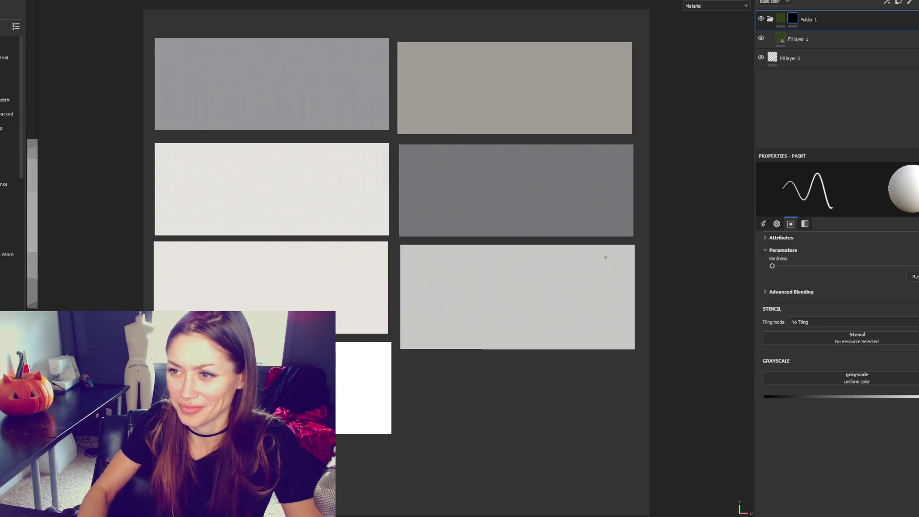
Step: Paint curved blade strokes on the lower-right and lower-left card panels
mouse_move(500, 339)
mouse_down()
mouse_move(581, 242)
mouse_move(534, 310)
mouse_up()
key(ctrl+z)
drag(493, 254, 509, 336)
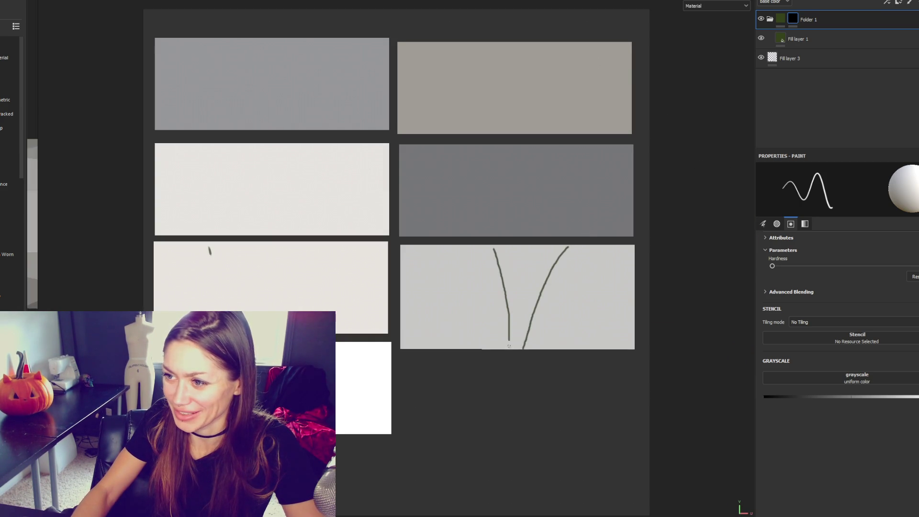
drag(449, 256, 489, 348)
mouse_move(593, 261)
mouse_down()
mouse_move(542, 345)
mouse_move(558, 348)
mouse_up()
drag(411, 256, 467, 330)
drag(419, 293, 459, 349)
click(234, 226)
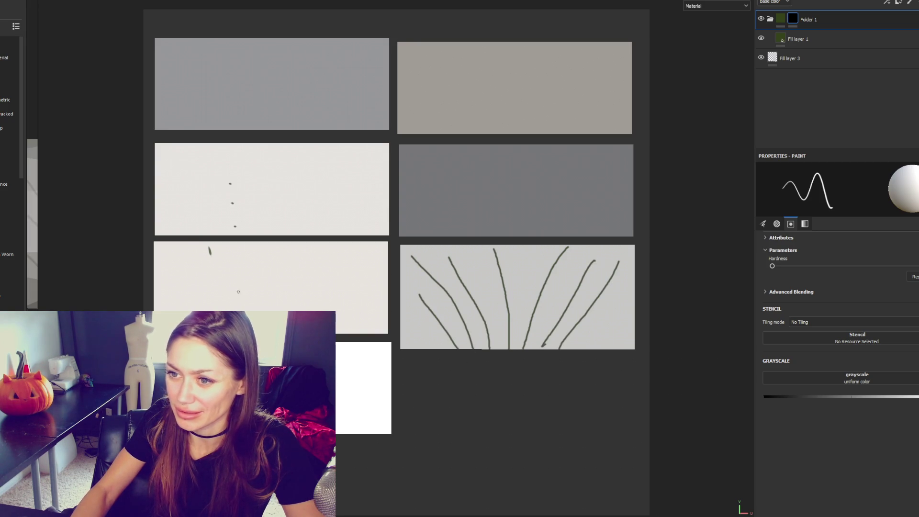
mouse_move(263, 310)
mouse_down()
mouse_move(304, 251)
mouse_move(348, 260)
mouse_up()
click(269, 80)
drag(318, 311, 388, 261)
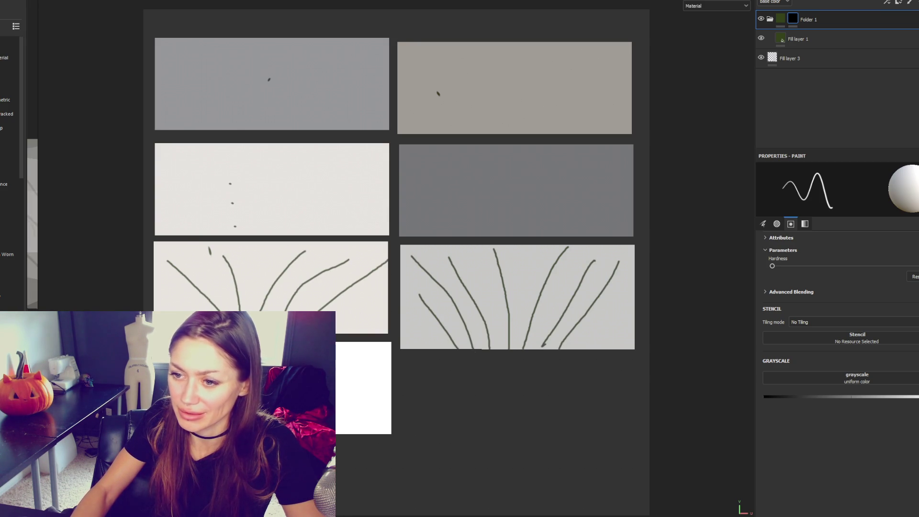
Step: Paint blade strokes on the white, middle-left and grey middle-right cards
drag(390, 377, 337, 433)
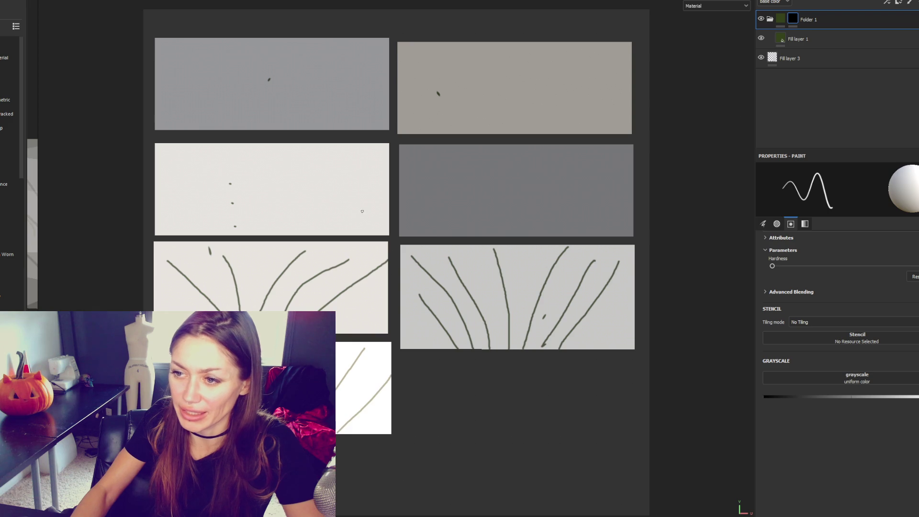
drag(388, 181, 362, 234)
mouse_move(349, 144)
mouse_down()
mouse_move(308, 229)
mouse_move(282, 174)
mouse_up()
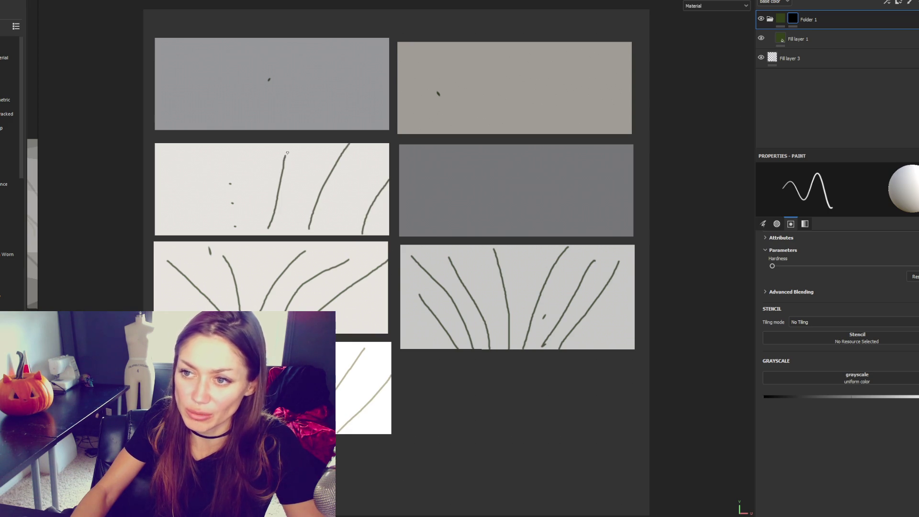
drag(216, 157, 244, 226)
drag(171, 176, 218, 229)
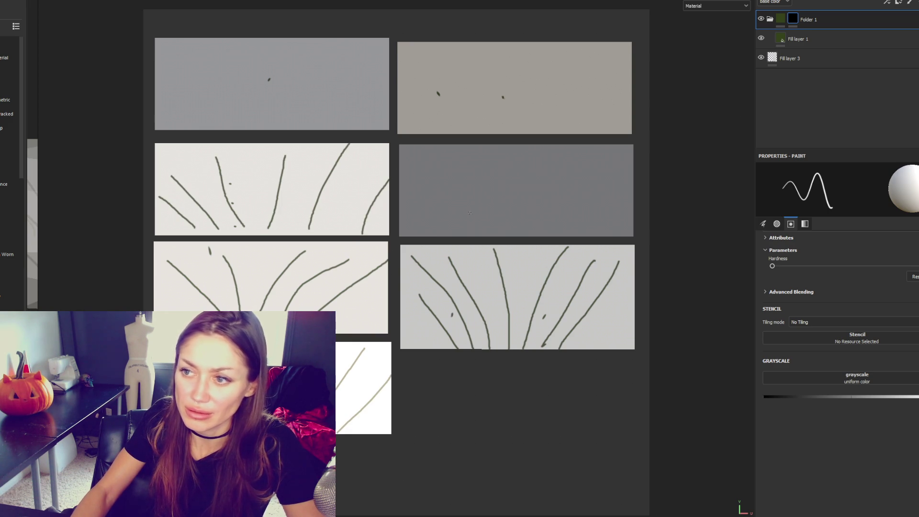
drag(432, 235, 399, 182)
drag(489, 222, 453, 168)
mouse_move(518, 235)
mouse_down()
mouse_move(521, 162)
mouse_move(581, 176)
mouse_up()
Step: Paint rising blades on the grey, beige top-right and grey top-left cards
drag(575, 221, 633, 164)
drag(513, 130, 507, 51)
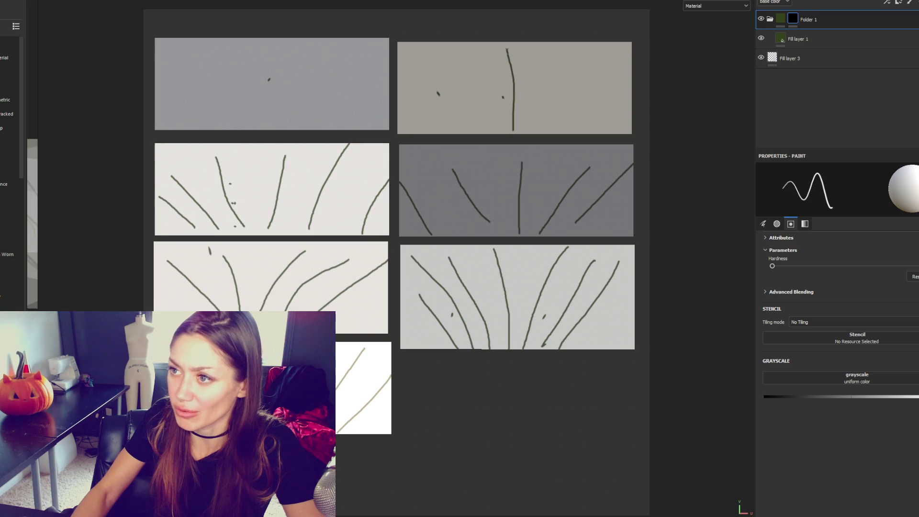
mouse_move(528, 126)
mouse_down()
mouse_move(569, 42)
mouse_move(631, 60)
mouse_up()
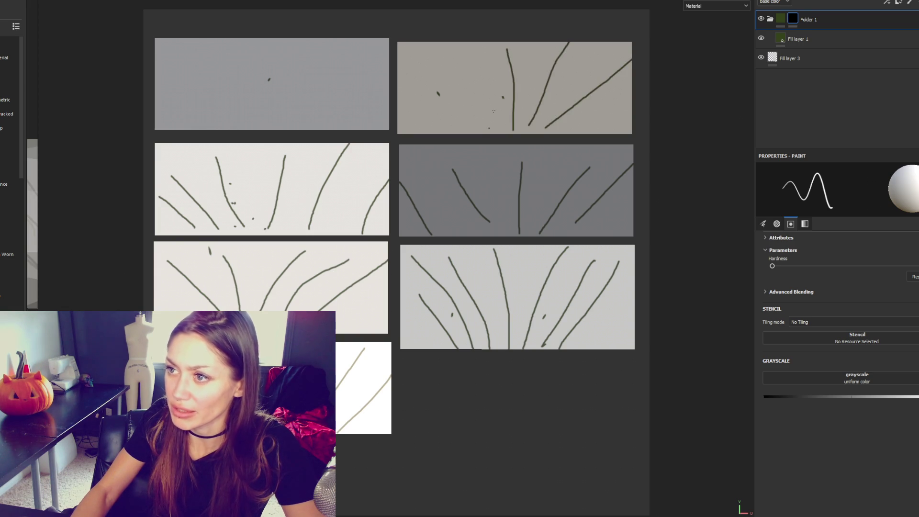
drag(489, 128, 479, 55)
drag(469, 130, 408, 95)
mouse_move(254, 127)
mouse_down()
mouse_move(261, 54)
mouse_move(336, 43)
mouse_up()
drag(297, 116, 389, 72)
drag(248, 120, 213, 60)
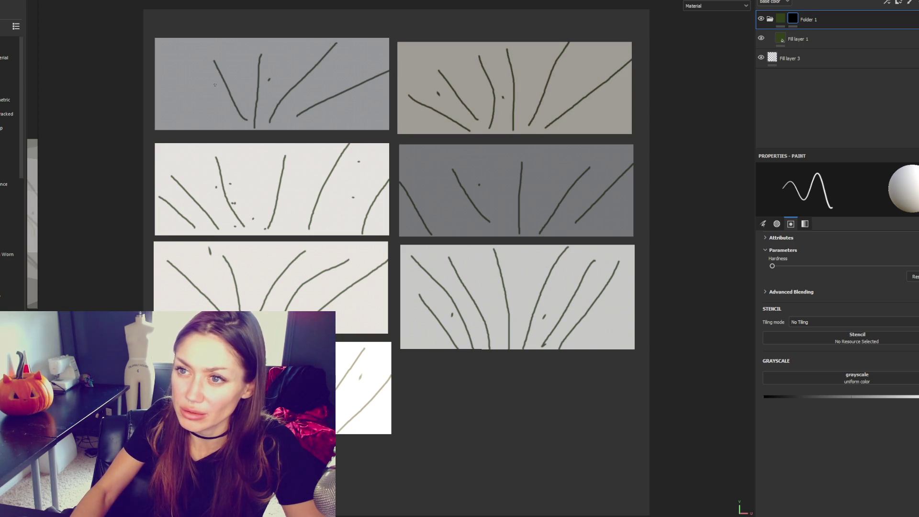
Step: Return to 3D view, set Fill layer 3 opacity to 0, and select Fill layer 1
key(F3)
alt+drag(316, 173, 383, 189)
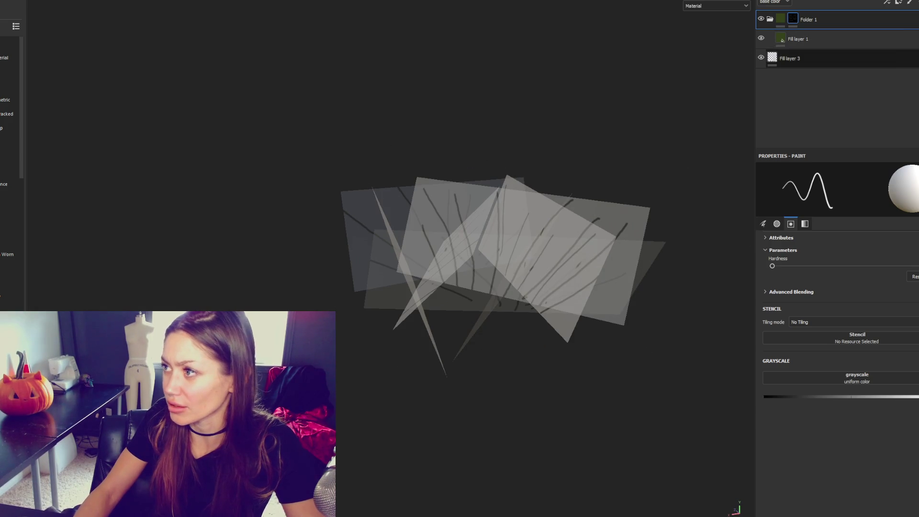
click(814, 58)
drag(796, 267, 736, 263)
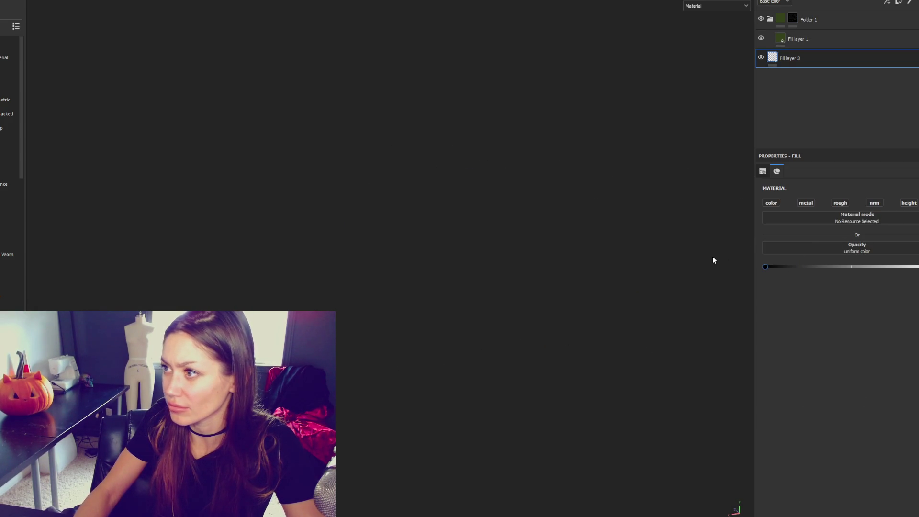
click(807, 22)
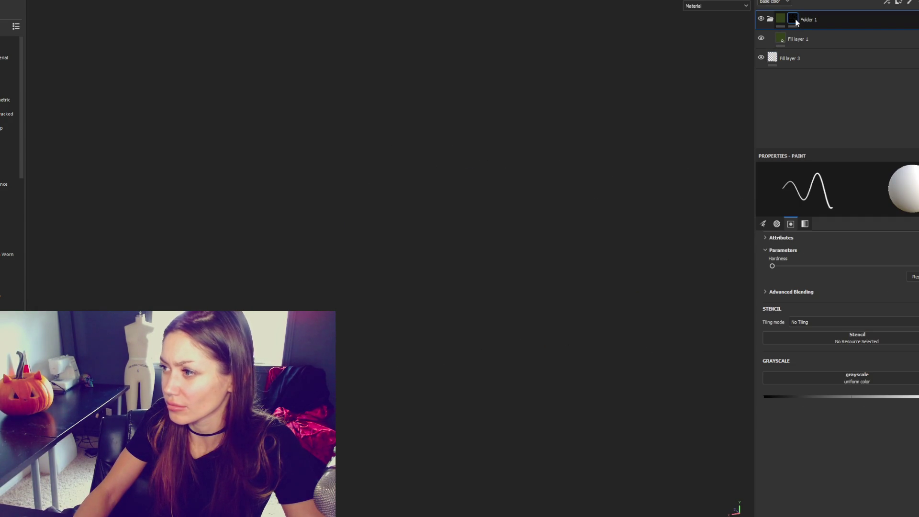
click(809, 38)
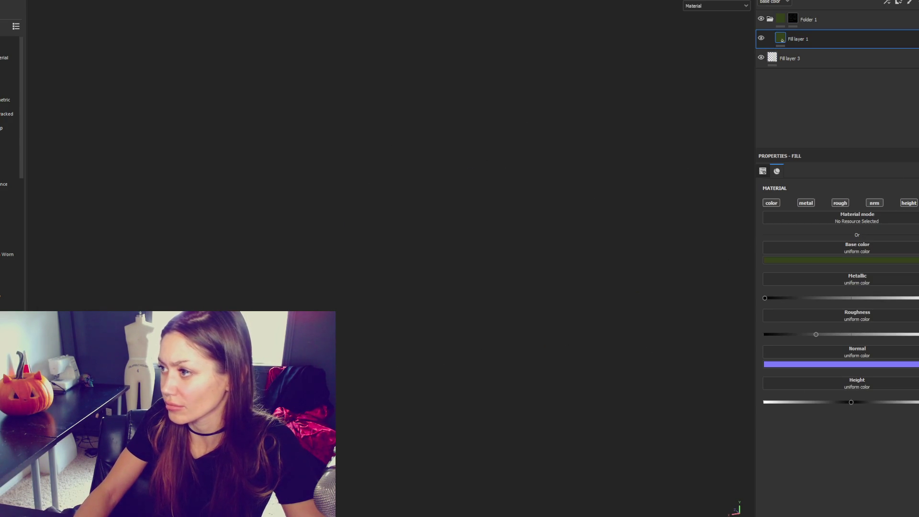
Step: Assign the Grayscale 1 texture to the Grass Short material's Base Map
mouse_move(618, 135)
alt+mouse_down()
mouse_move(498, 123)
mouse_move(396, 164)
mouse_move(587, 138)
mouse_move(641, 159)
mouse_move(454, 139)
mouse_move(570, 158)
alt+mouse_up()
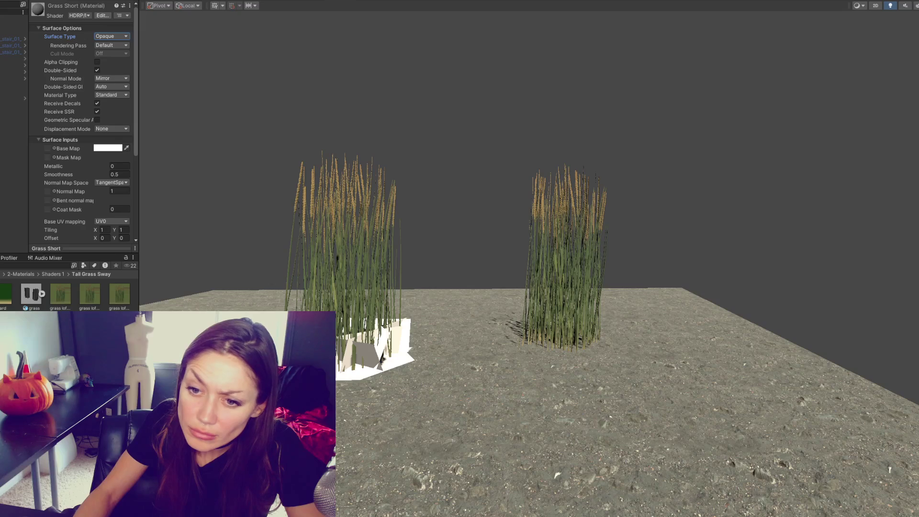
scroll(81, 143, down, 2)
drag(49, 95, 48, 98)
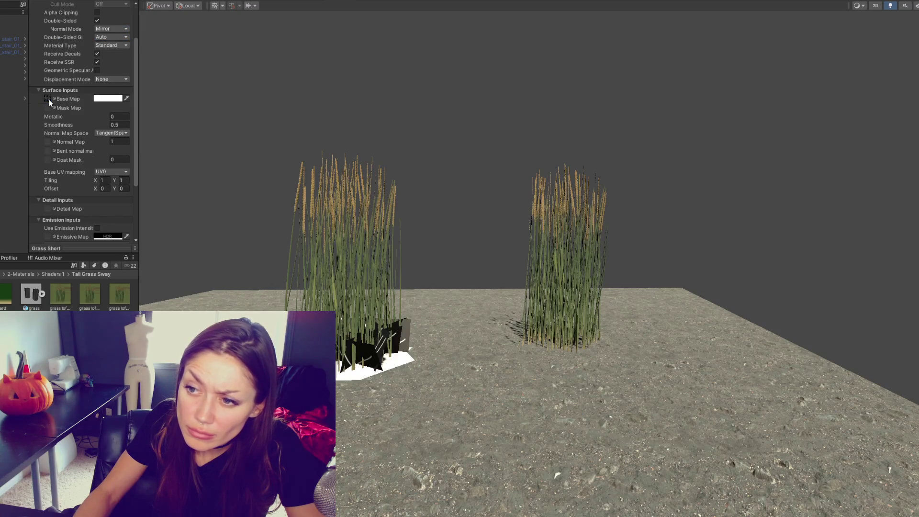
scroll(107, 115, up, 2)
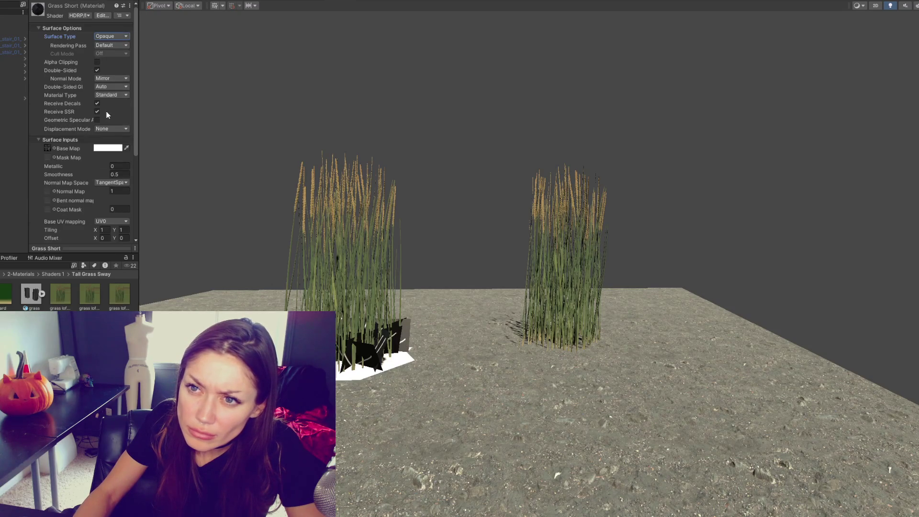
Step: Enable alpha clipping at a 0.5 threshold and bring up the base map's import settings
click(103, 64)
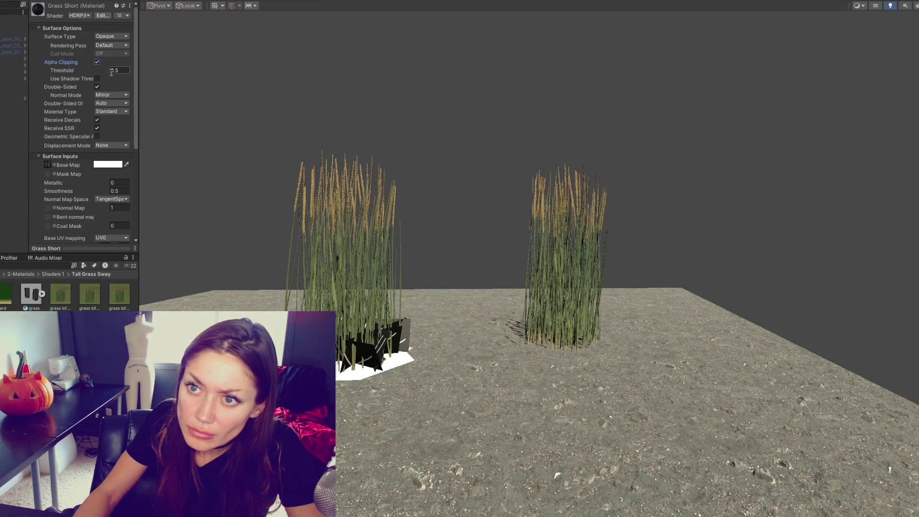
mouse_move(98, 72)
mouse_down()
mouse_move(54, 73)
mouse_move(96, 186)
mouse_move(101, 302)
mouse_up()
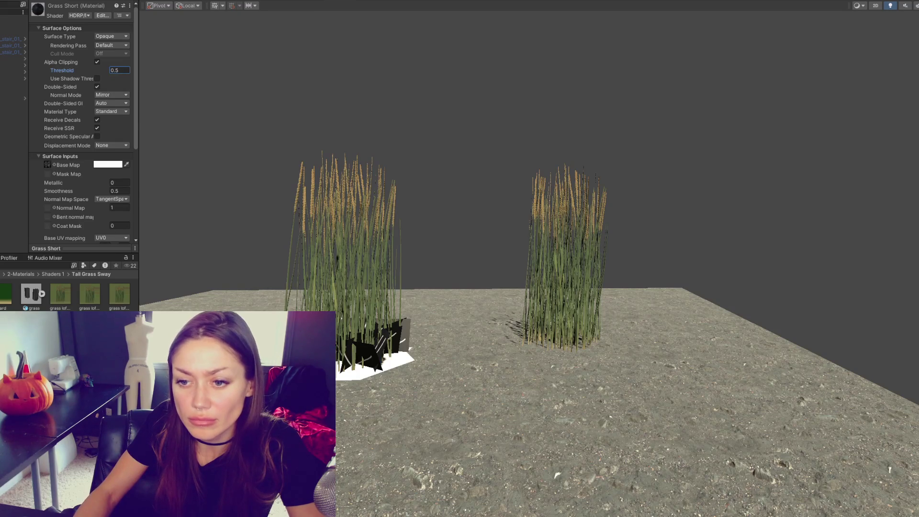
double_click(48, 164)
click(91, 59)
Step: Set Grayscale 1 to Alpha Is Transparency with Alpha Source From Gray Scale, and apply
click(82, 70)
click(89, 69)
click(129, 180)
click(111, 61)
click(115, 88)
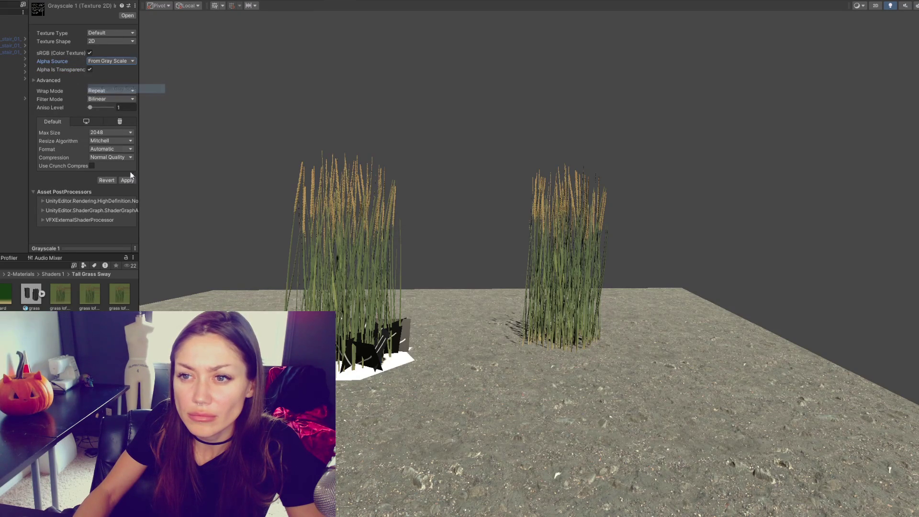
click(128, 180)
Step: Move the view closer around the grass clumps and select the short grass clump
mouse_move(342, 313)
right_down()
mouse_move(474, 221)
mouse_move(313, 254)
mouse_move(590, 191)
mouse_move(660, 209)
mouse_move(406, 265)
mouse_move(609, 207)
mouse_move(696, 228)
mouse_move(409, 271)
mouse_move(363, 226)
mouse_move(443, 211)
mouse_move(427, 232)
mouse_move(459, 214)
right_up()
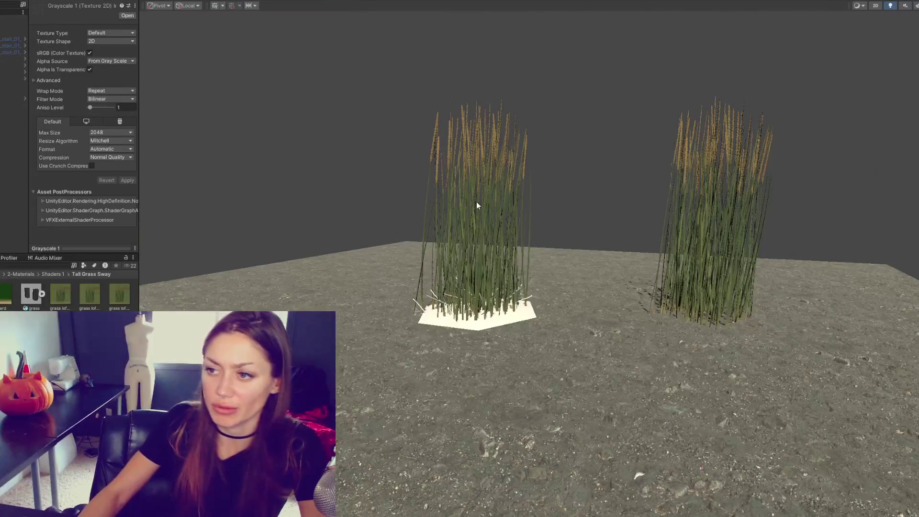
scroll(521, 325, up, 2)
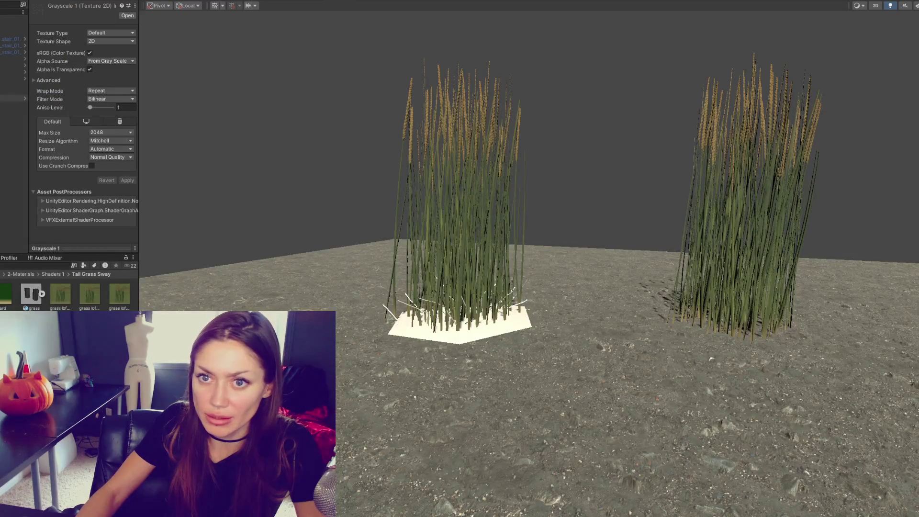
click(403, 306)
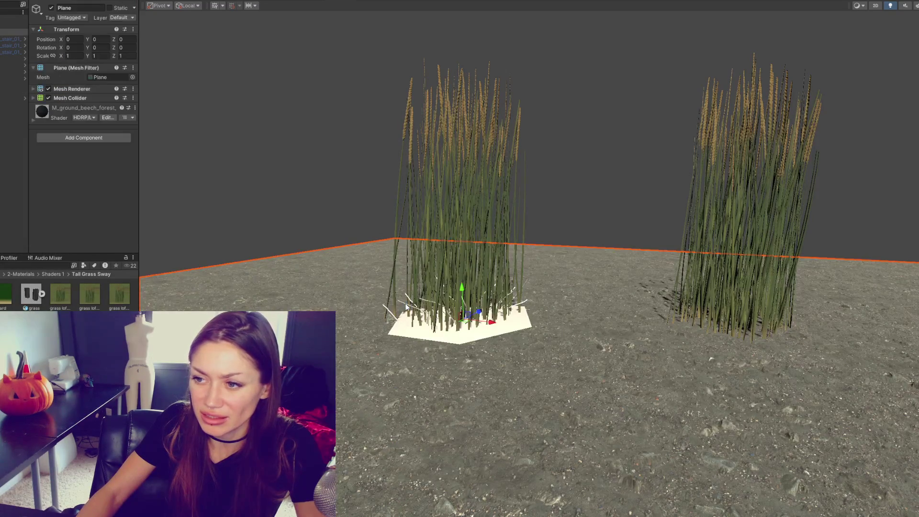
Step: Tint the Grass Short base map colour to a muted beige, B39A7F
click(81, 107)
scroll(78, 165, down, 5)
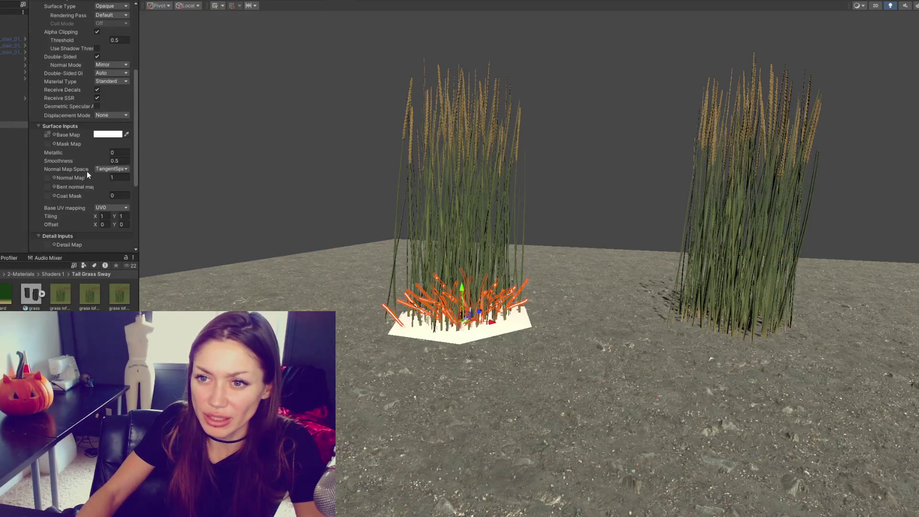
click(99, 136)
mouse_move(175, 170)
mouse_down()
mouse_move(182, 178)
mouse_move(142, 190)
mouse_up()
click(140, 178)
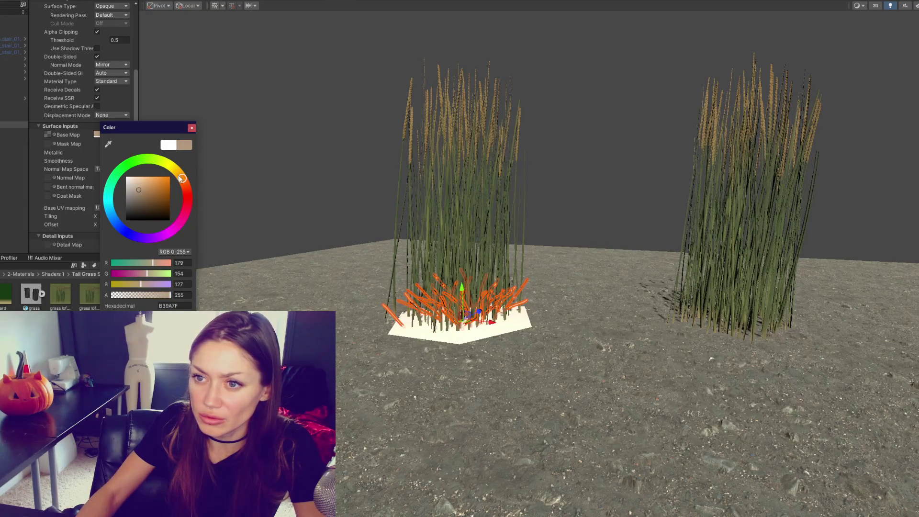
click(385, 271)
Step: Orbit around the two grass clumps to compare them from new angles
mouse_move(632, 225)
right_down()
mouse_move(511, 216)
mouse_move(705, 207)
mouse_move(593, 208)
right_up()
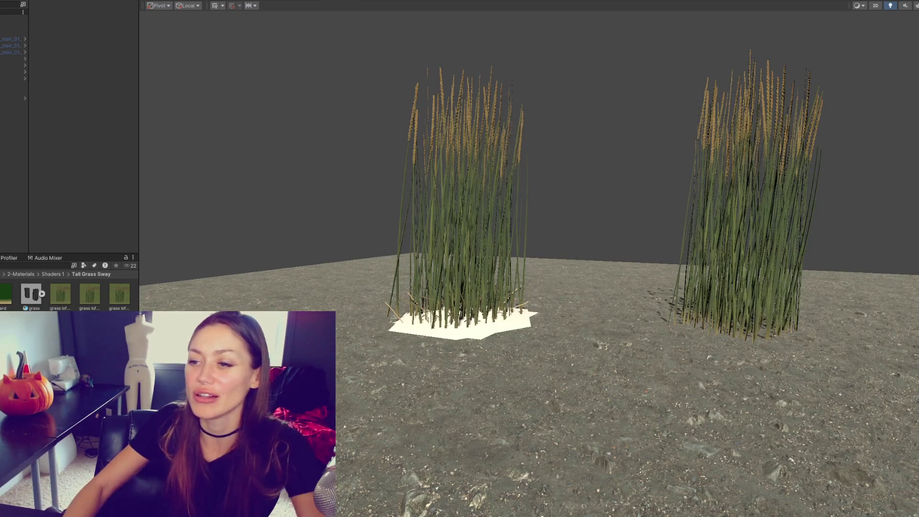
click(440, 337)
mouse_move(440, 336)
alt+mouse_down()
mouse_move(673, 299)
mouse_move(568, 201)
mouse_move(757, 160)
mouse_move(580, 185)
mouse_move(201, 302)
mouse_move(291, 242)
mouse_move(264, 236)
mouse_move(250, 264)
alt+mouse_up()
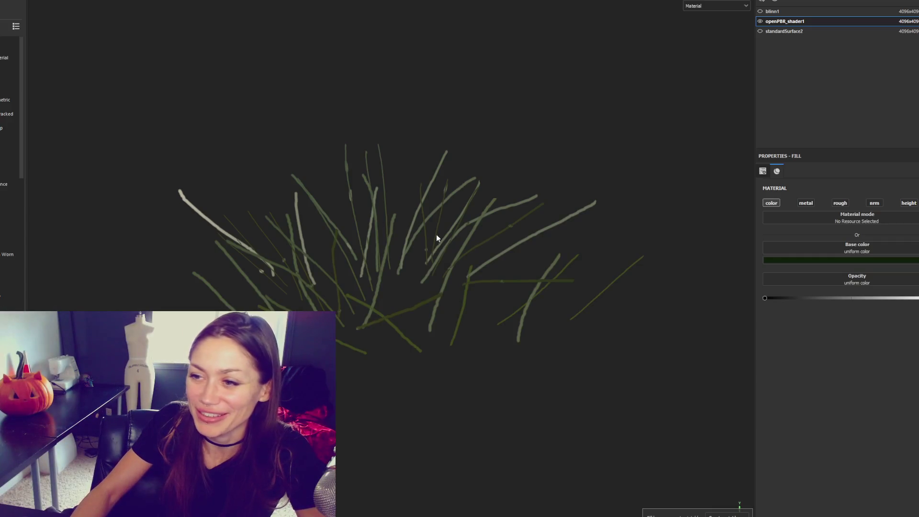
Step: Switch to the ground plane's texture set and add a fill layer above Layer 1
click(787, 31)
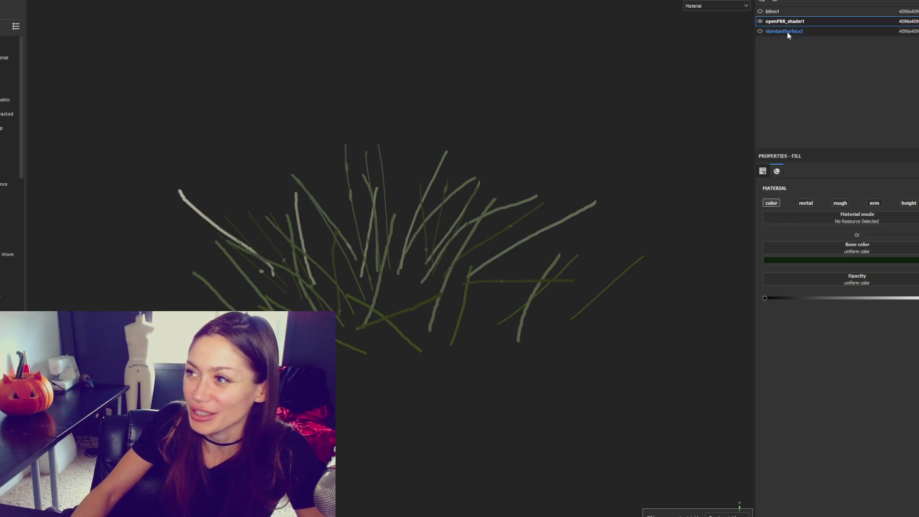
click(804, 20)
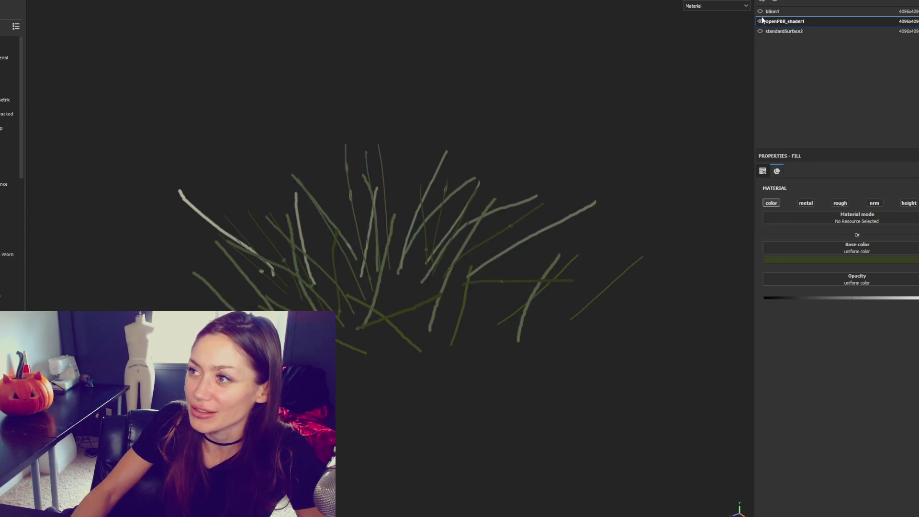
click(761, 21)
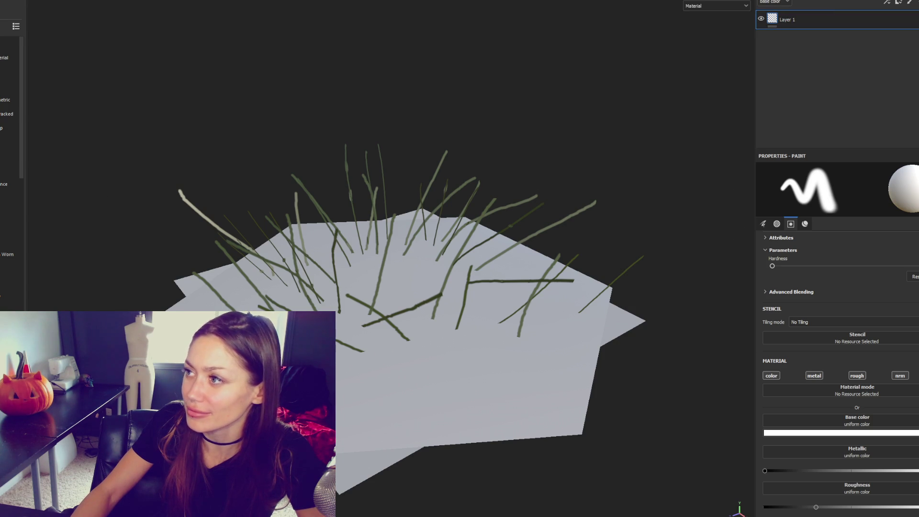
click(898, 2)
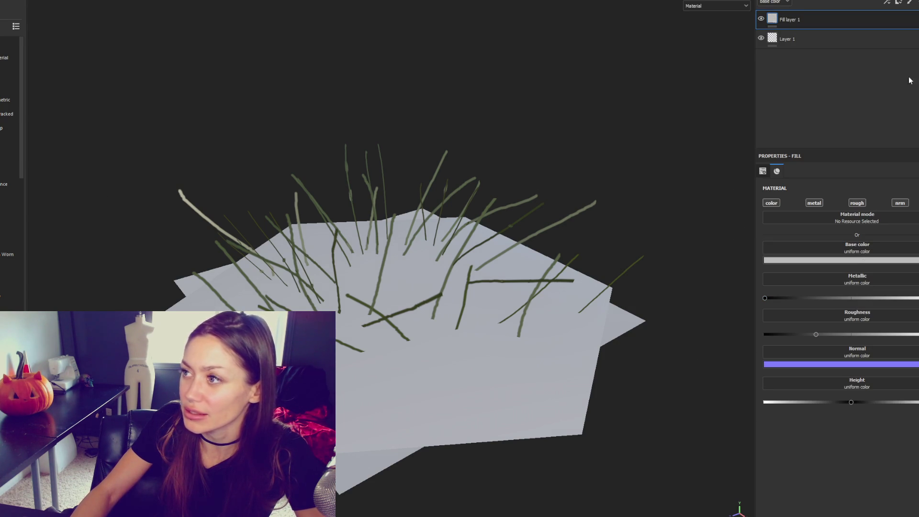
Step: Delete Layer 1 and disable the metal, rough and normal channels on Fill layer 1
click(857, 37)
key(Delete)
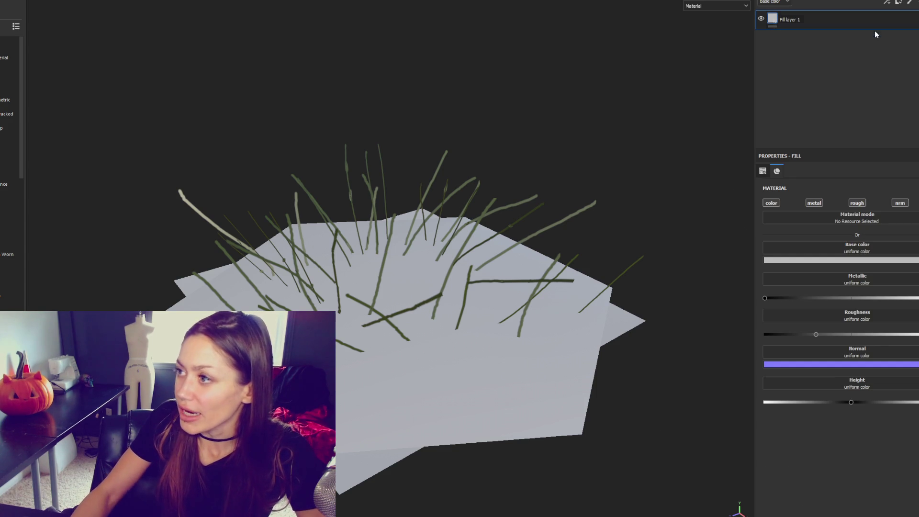
click(814, 203)
click(900, 203)
click(856, 203)
Step: Review shader and texture set settings for standardSurface2, then select the blinn1 texture set
click(906, 42)
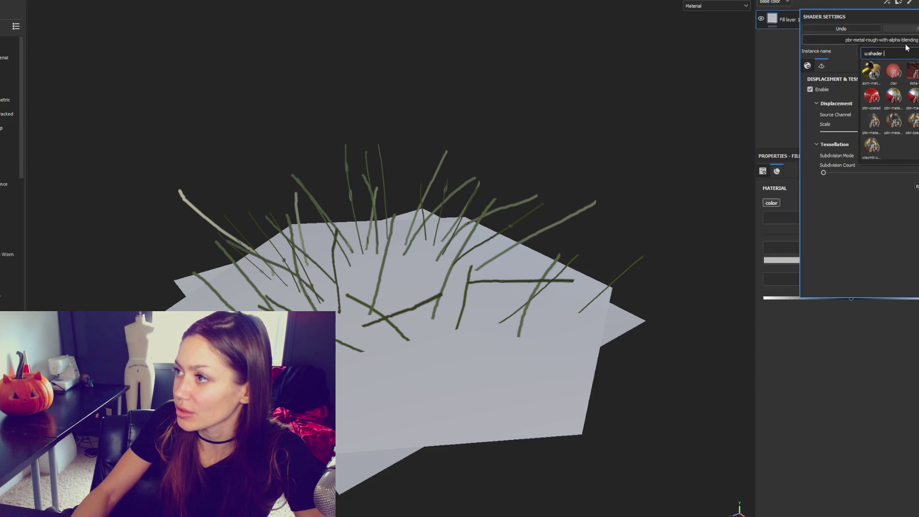
key(Escape)
click(775, 2)
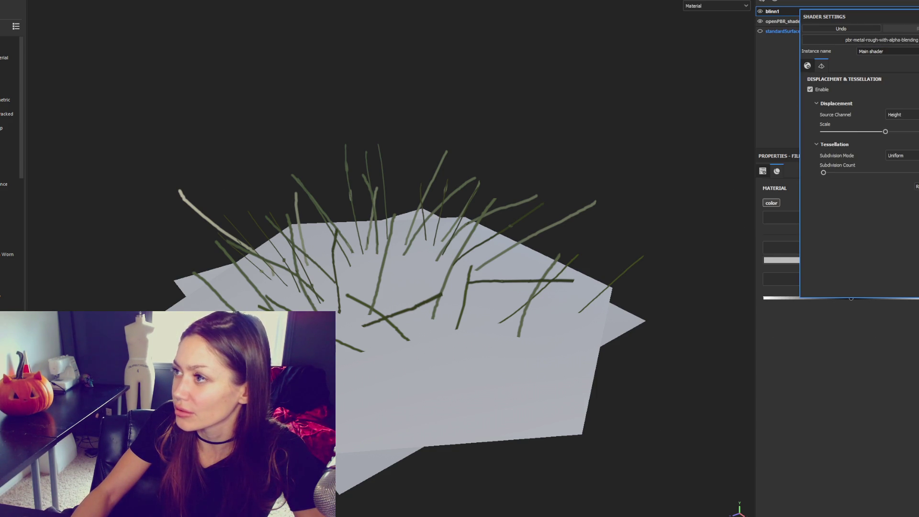
click(837, 31)
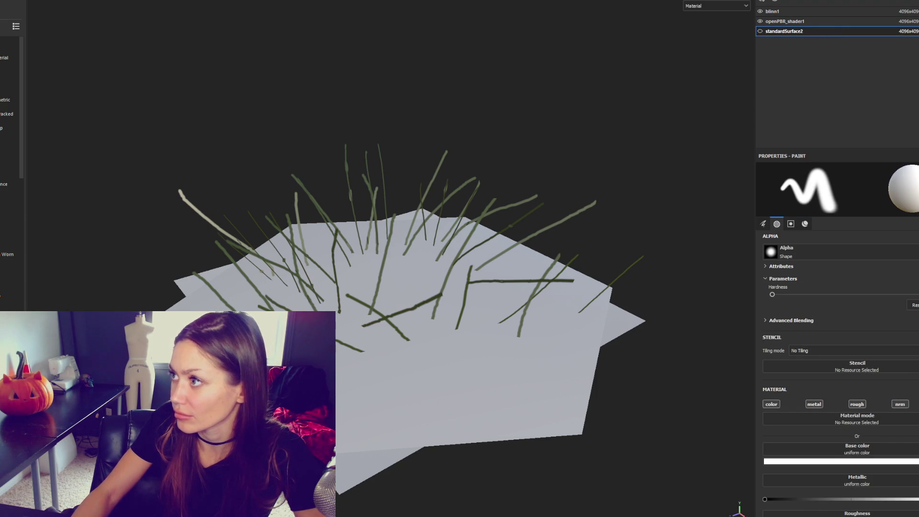
click(775, 1)
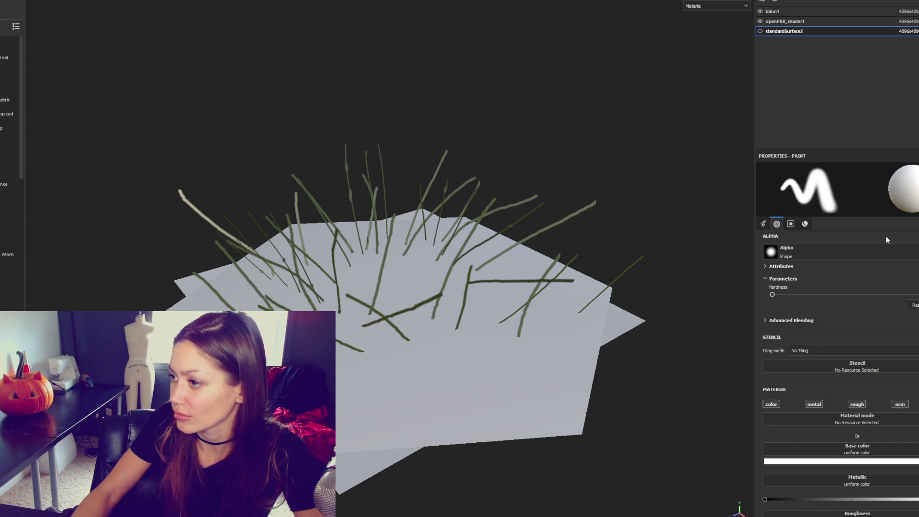
scroll(868, 346, down, 4)
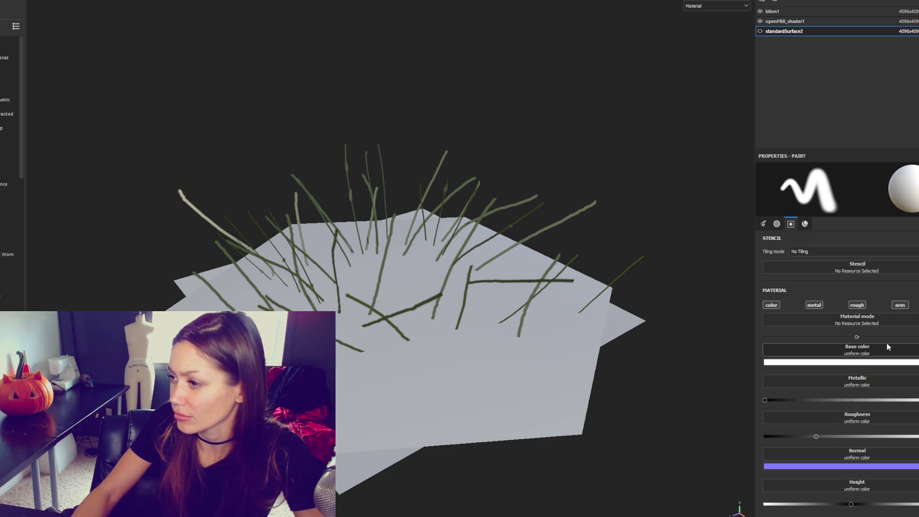
click(861, 2)
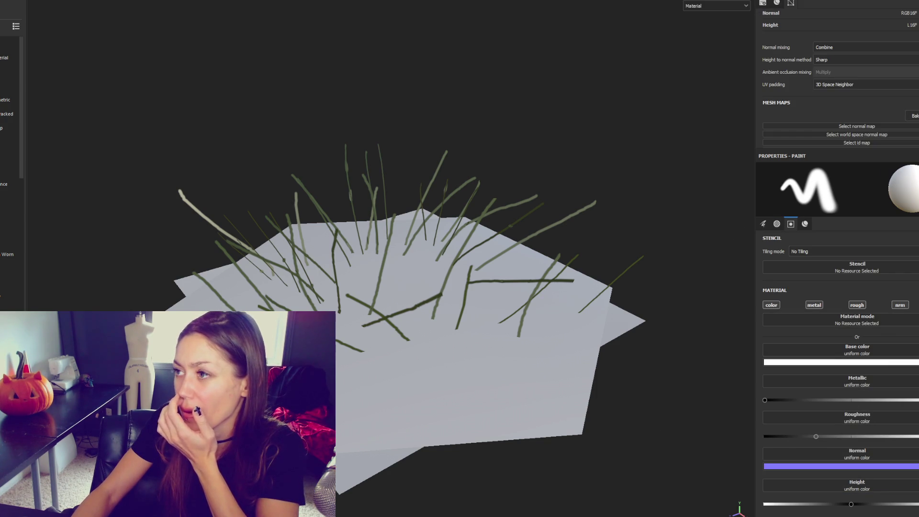
scroll(914, 88, up, 1)
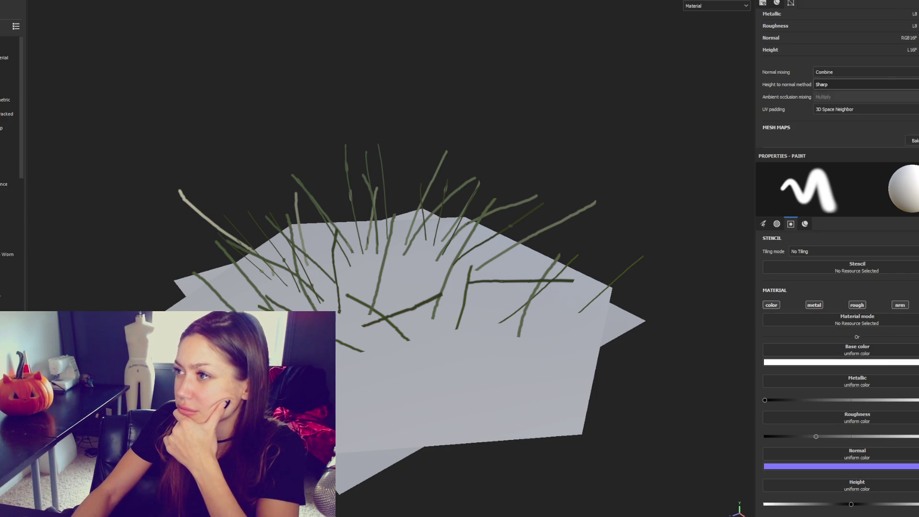
scroll(917, 85, up, 4)
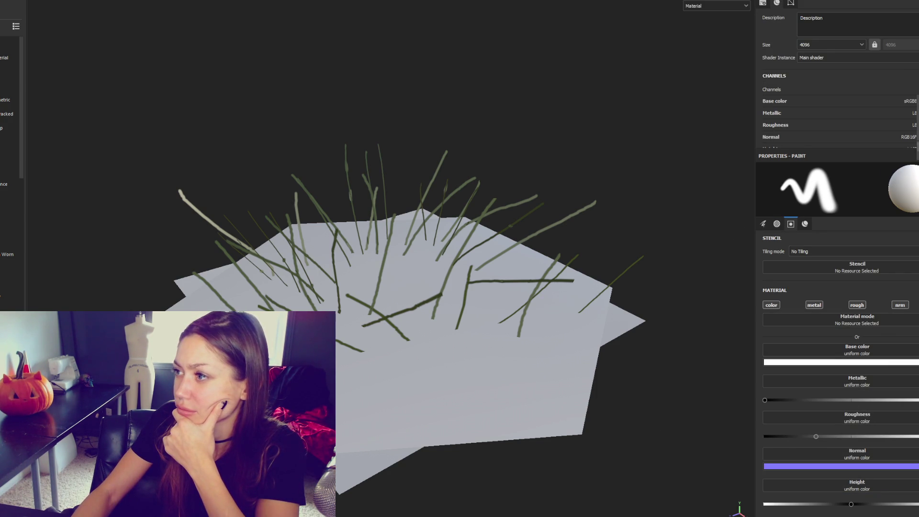
scroll(837, 72, up, 3)
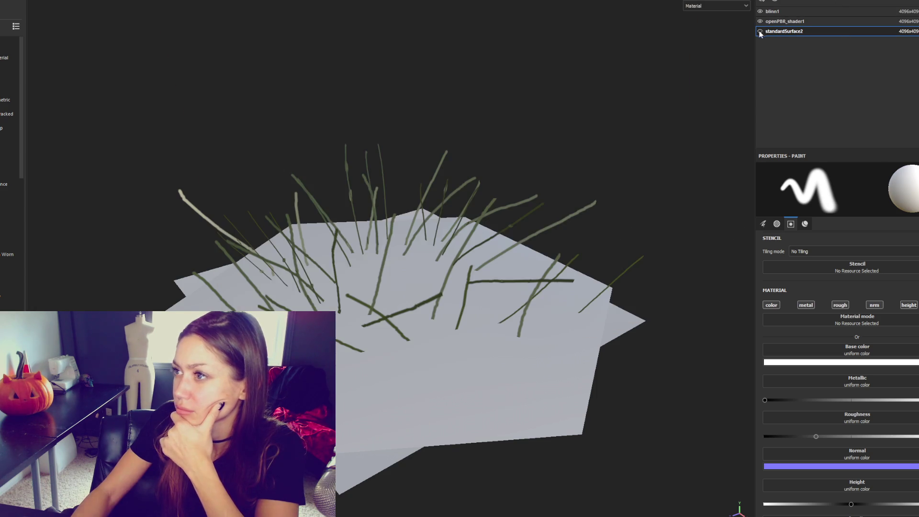
click(792, 12)
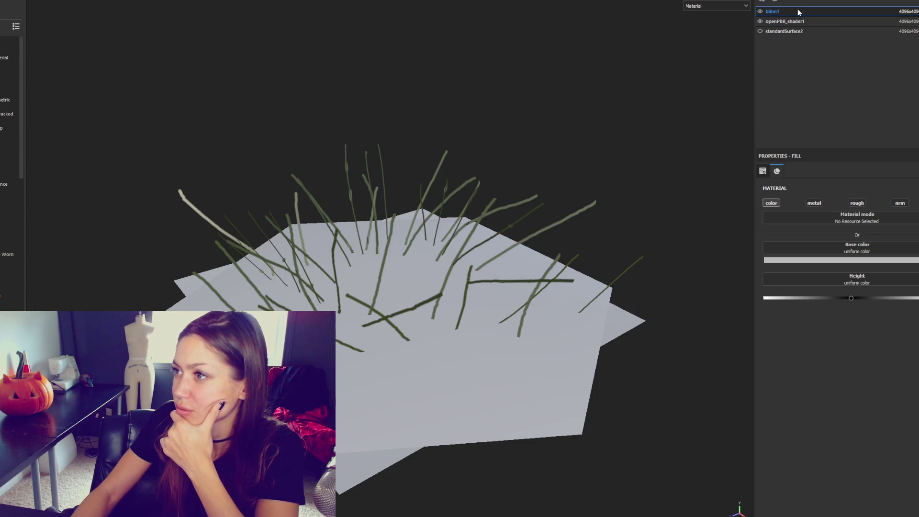
Step: Add an Opacity channel to the blinn1 texture set and return to its layer stack
click(770, 14)
scroll(836, 71, down, 5)
scroll(837, 72, up, 3)
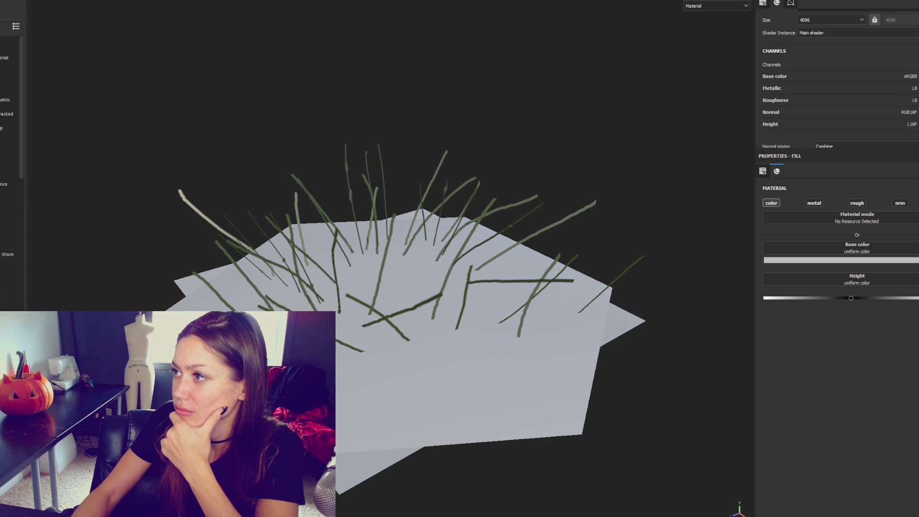
scroll(869, 77, down, 2)
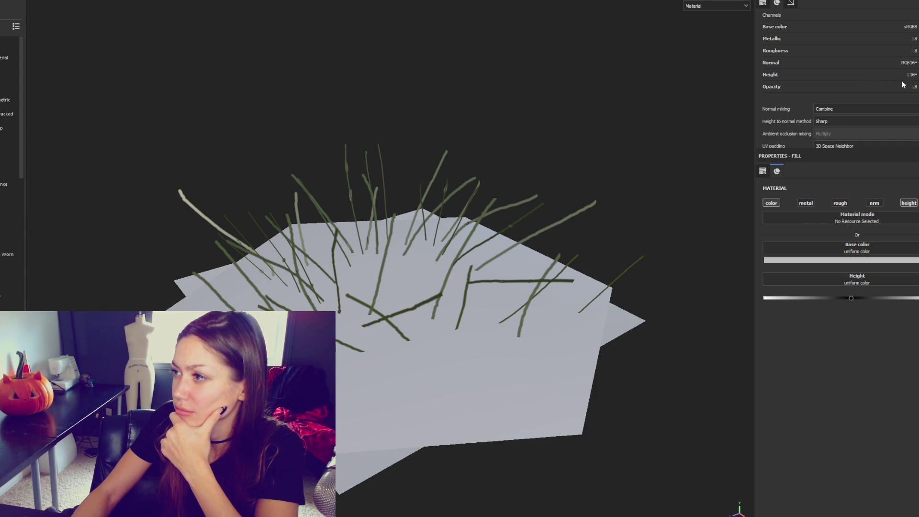
scroll(908, 15, up, 3)
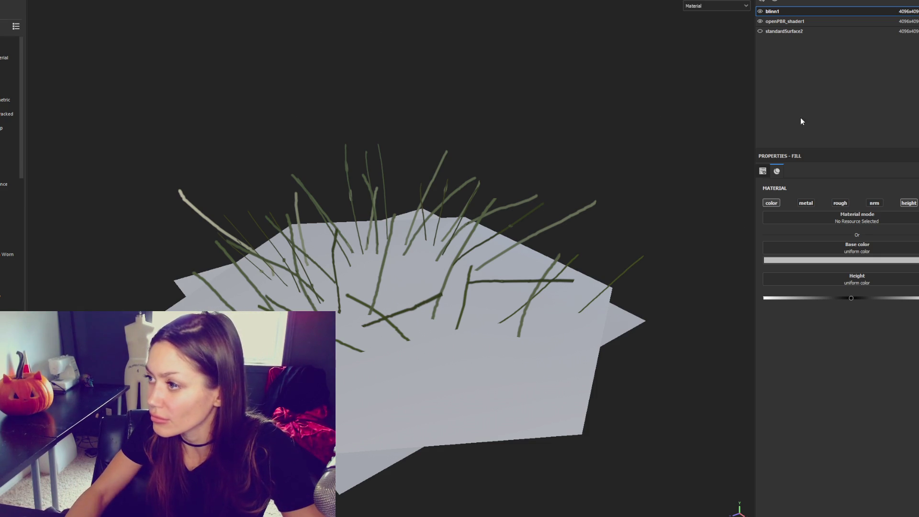
click(839, 2)
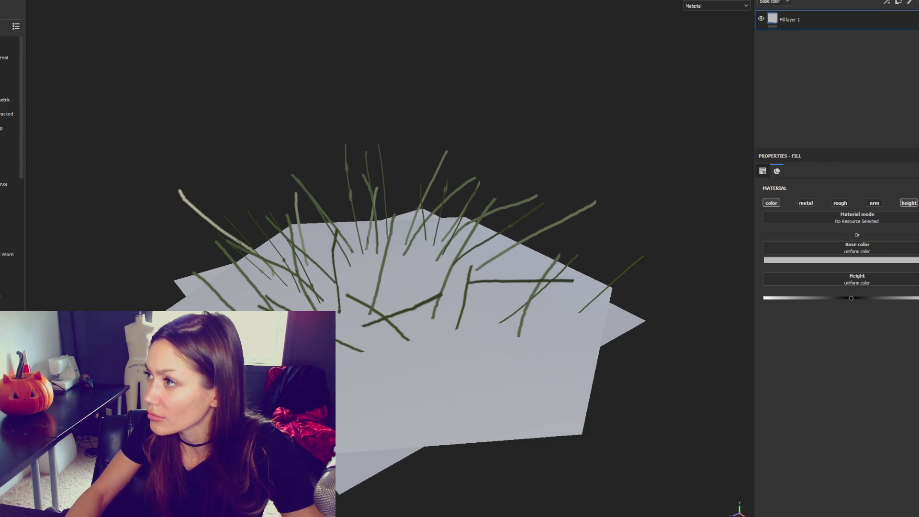
Step: Turn off colour and height on Fill layer 1 and lower its opacity for translucency
click(771, 203)
click(909, 203)
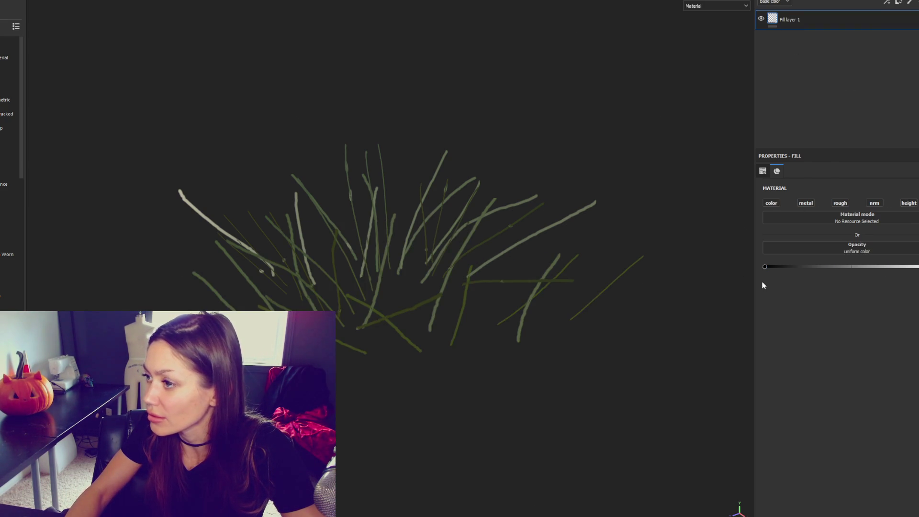
drag(764, 267, 781, 267)
click(790, 20)
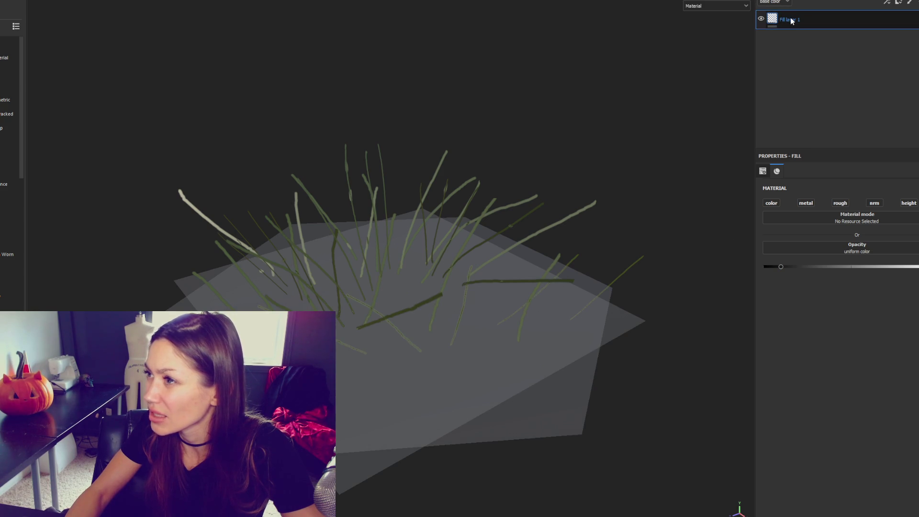
Step: Add a fill layer, group it into Folder 1 and give the folder a black mask
click(898, 2)
key(ctrl+g)
right_click(795, 24)
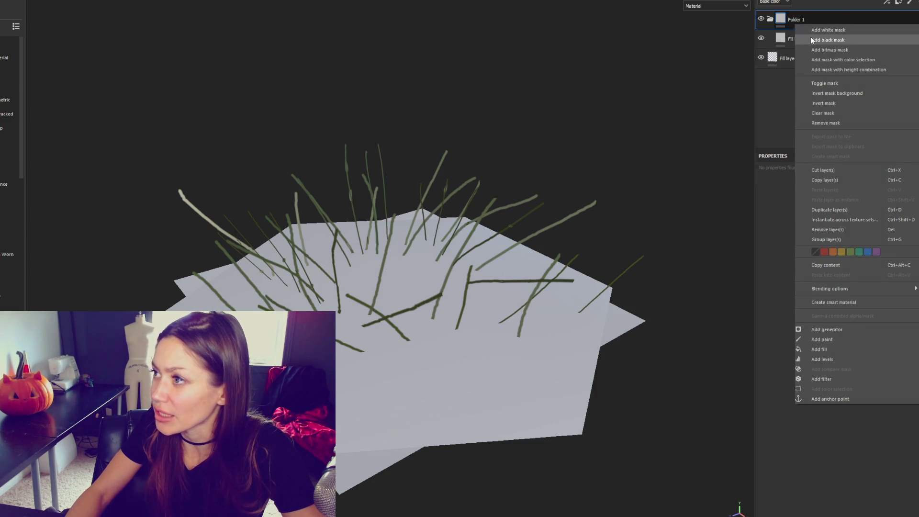
click(812, 40)
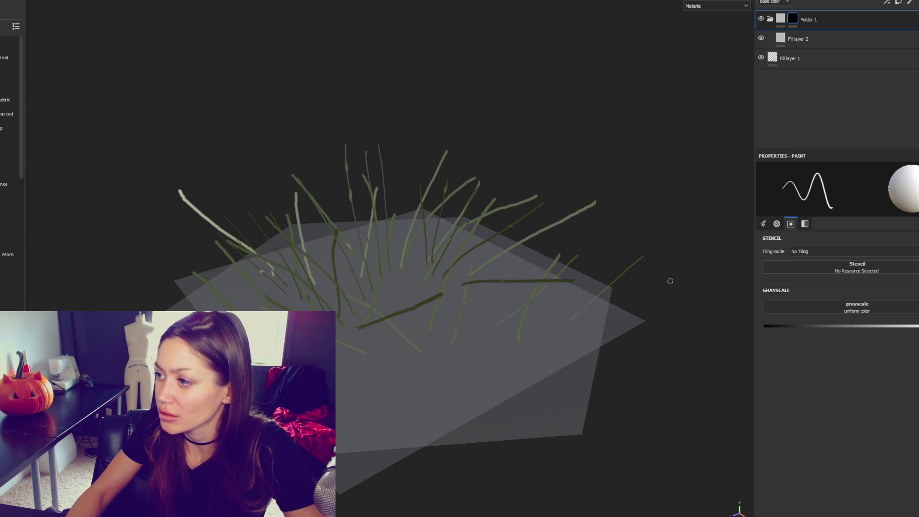
key(F3)
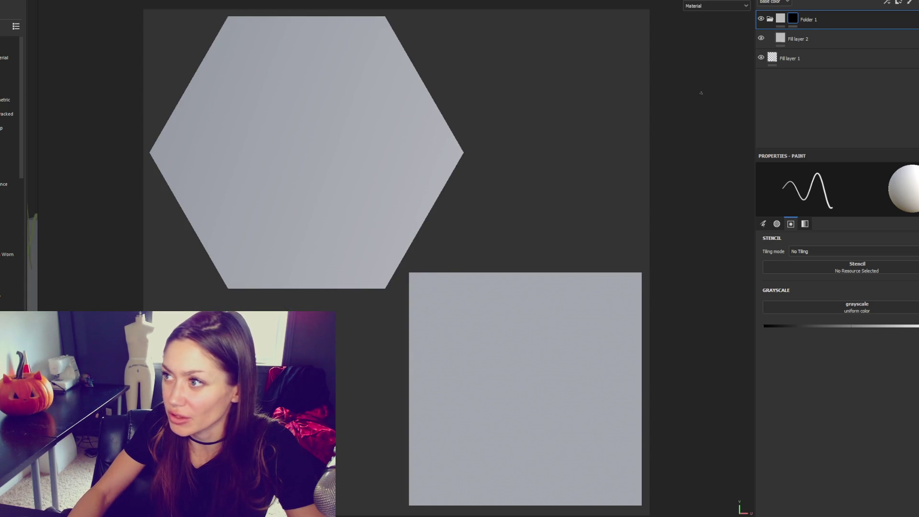
Step: Toggle Fill layer 2's metallic, roughness and normal channels off, then back on
click(818, 38)
click(805, 203)
click(841, 204)
click(875, 203)
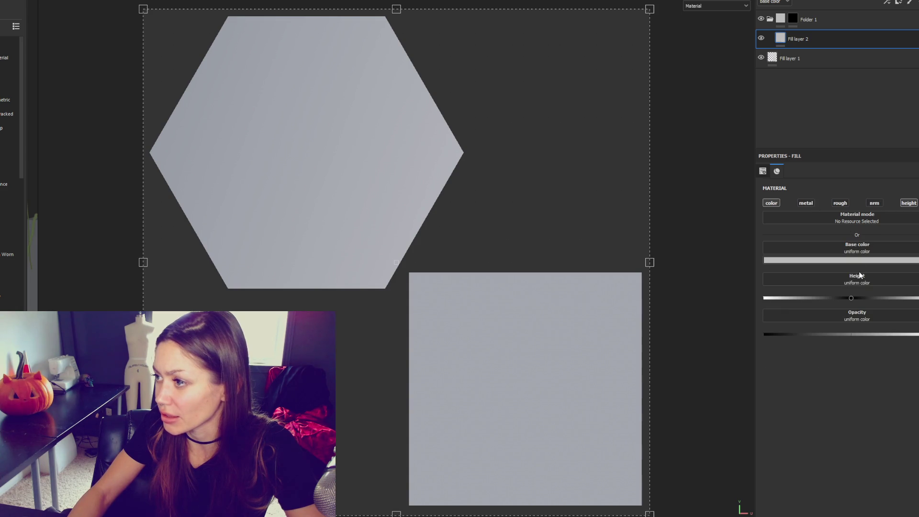
click(872, 203)
click(840, 203)
click(807, 202)
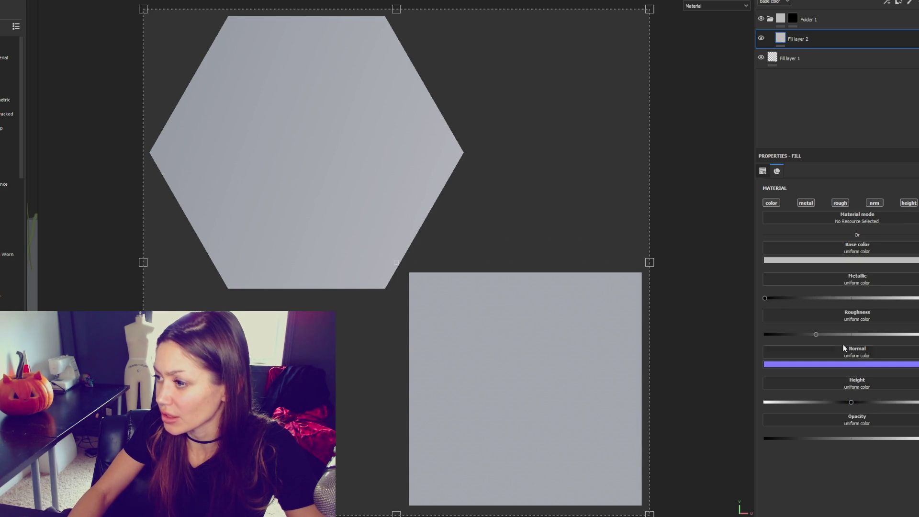
Step: Set Fill layer 2's base colour to green and target Folder 1's mask for painting
click(826, 259)
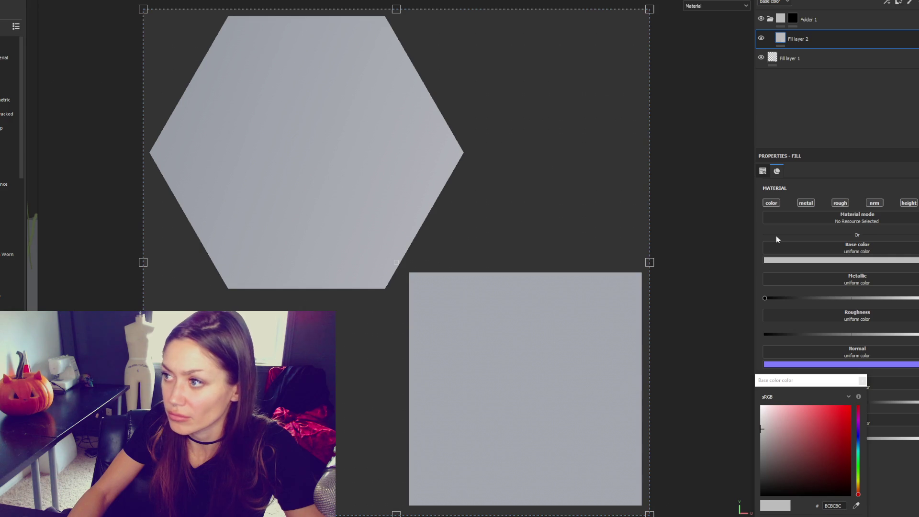
click(799, 18)
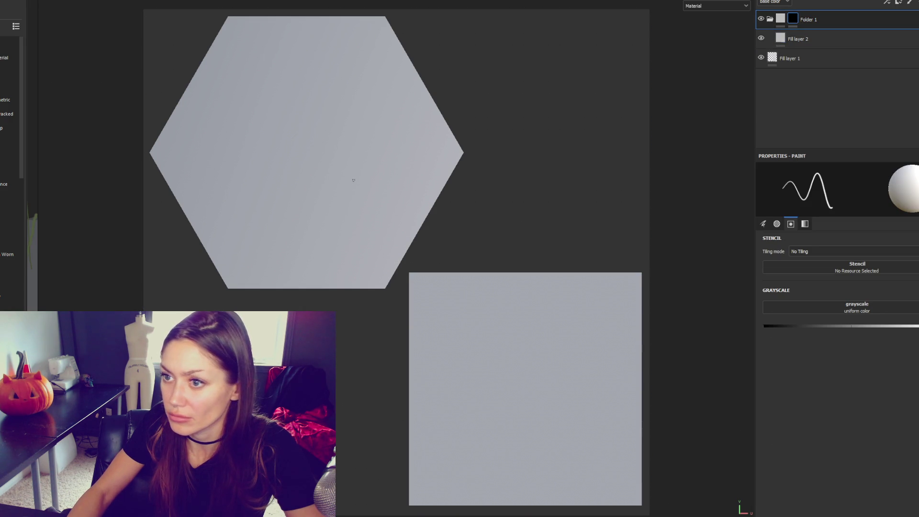
click(809, 47)
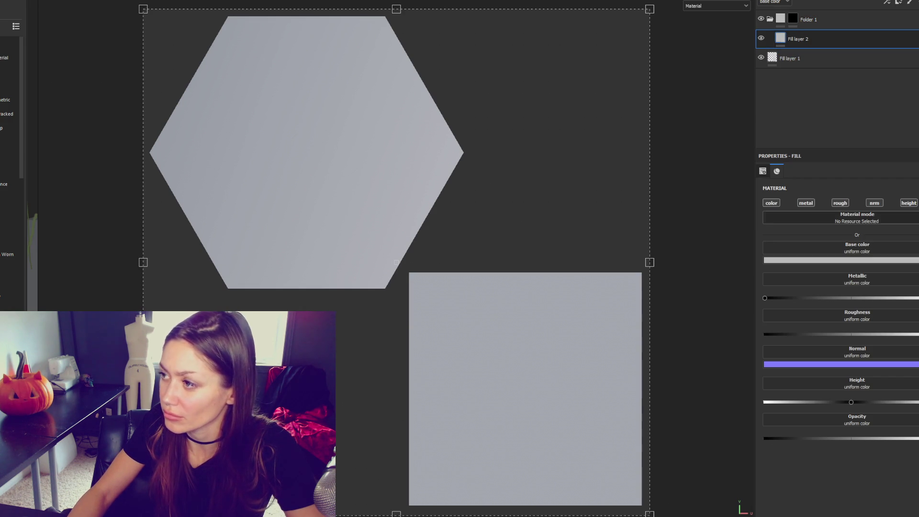
click(760, 19)
click(761, 20)
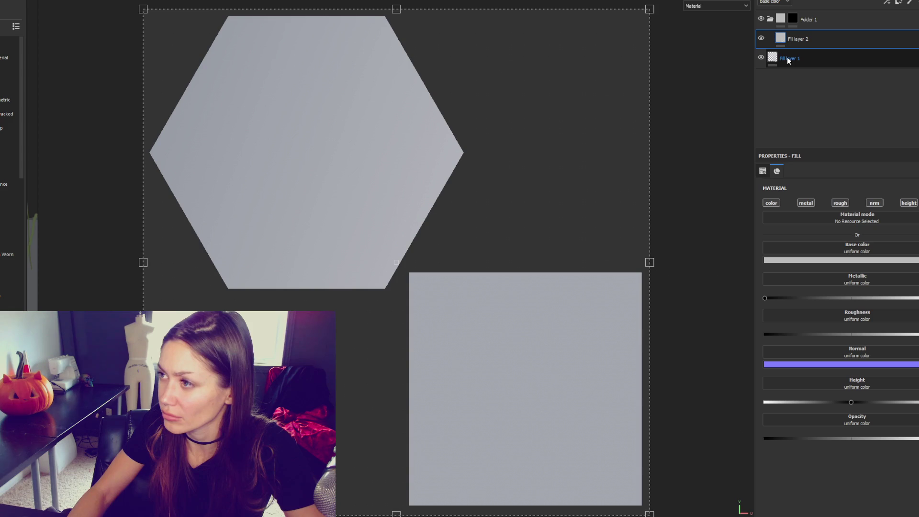
click(792, 19)
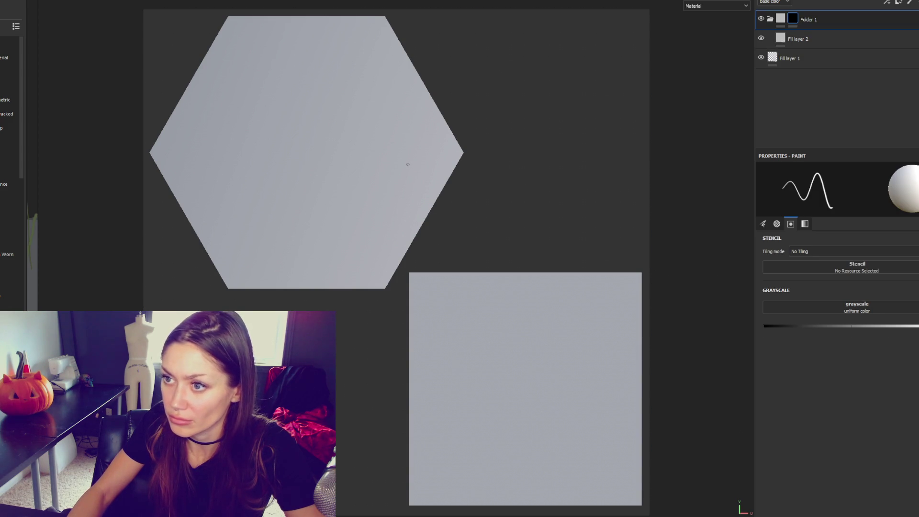
click(779, 40)
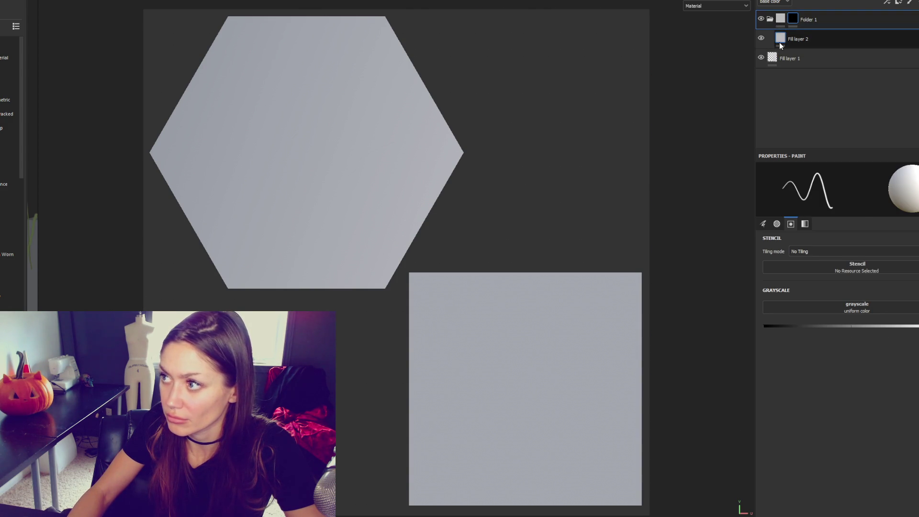
click(840, 260)
click(858, 471)
click(810, 433)
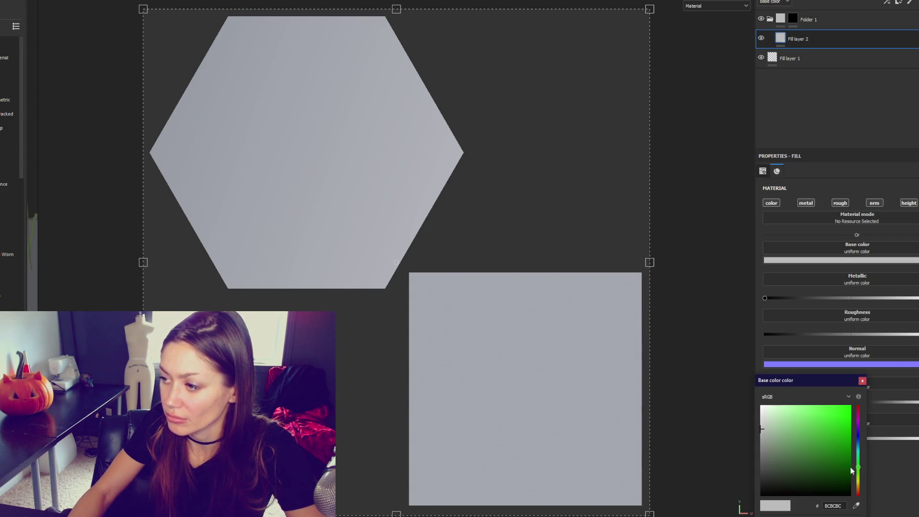
click(792, 19)
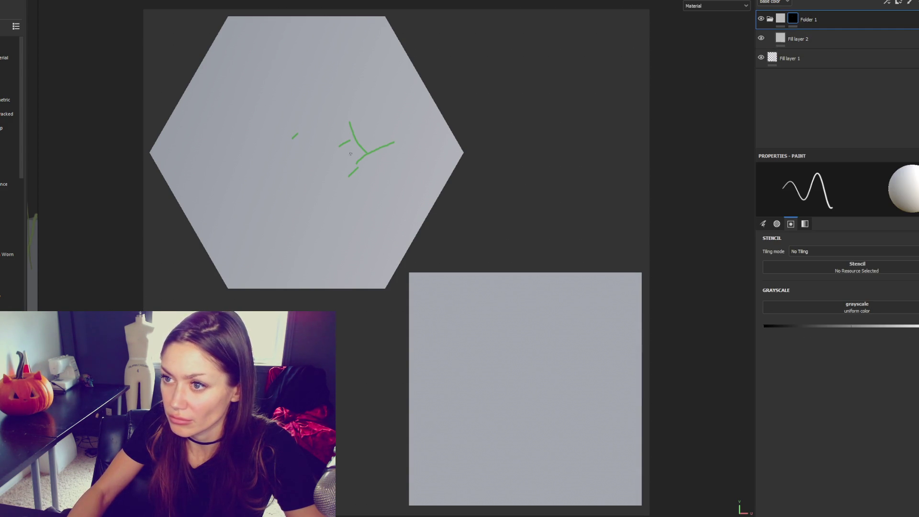
Step: Paint the first green grass blades across the hexagon card
drag(354, 135, 341, 168)
drag(317, 174, 388, 174)
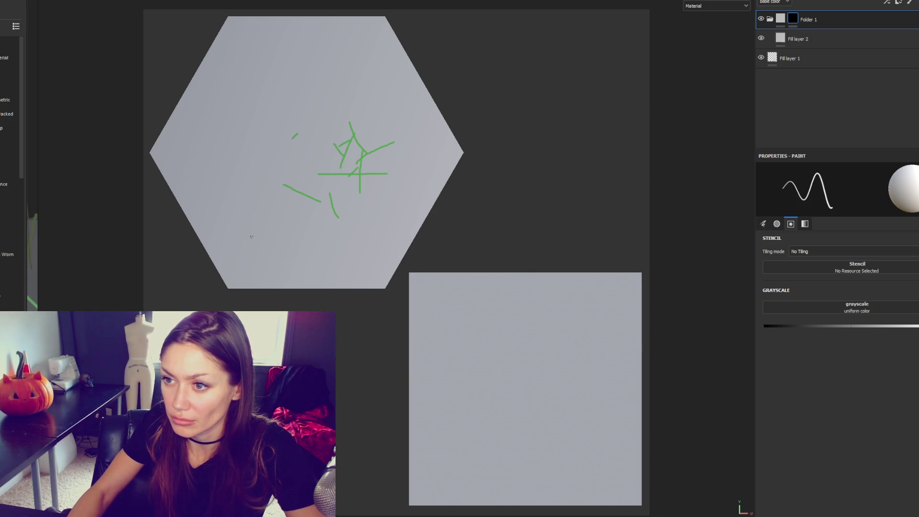
drag(339, 280, 336, 263)
drag(350, 256, 374, 287)
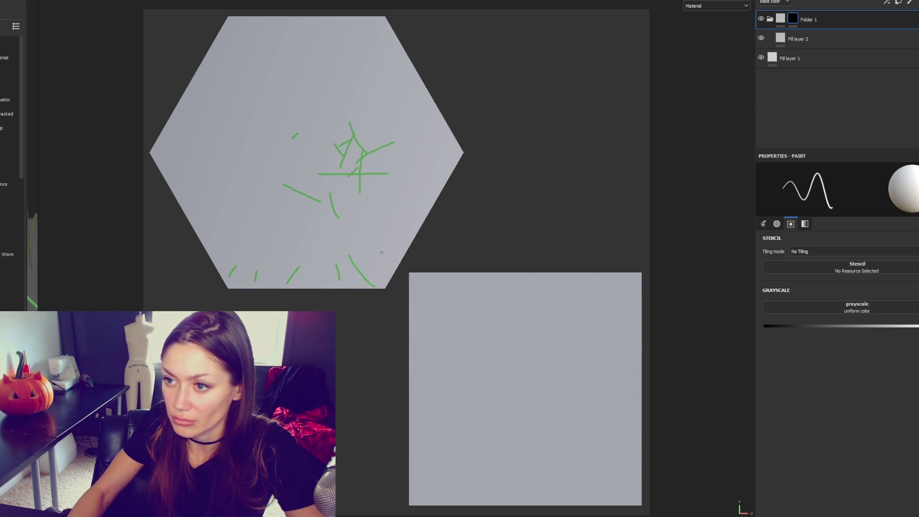
drag(267, 198, 289, 248)
drag(310, 225, 316, 254)
Step: Scatter green grass strokes over the UV square's top, centre, left edge and lower part
mouse_move(455, 327)
mouse_down()
mouse_move(444, 351)
mouse_move(507, 376)
mouse_up()
drag(497, 310, 515, 331)
drag(456, 328, 479, 342)
drag(480, 314, 473, 335)
mouse_move(495, 321)
mouse_down()
mouse_move(463, 361)
mouse_move(478, 417)
mouse_up()
drag(501, 407, 523, 414)
drag(526, 370, 552, 381)
click(556, 340)
drag(576, 314, 579, 322)
drag(468, 425, 506, 447)
drag(525, 449, 541, 452)
drag(566, 431, 567, 457)
drag(597, 384, 607, 422)
click(583, 440)
mouse_move(597, 424)
mouse_down()
mouse_move(602, 436)
mouse_move(573, 468)
mouse_up()
drag(513, 462, 570, 478)
drag(428, 462, 446, 475)
drag(435, 381, 450, 440)
drag(424, 327, 459, 356)
drag(456, 295, 466, 314)
mouse_move(488, 290)
mouse_down()
mouse_move(530, 326)
mouse_move(573, 331)
mouse_up()
drag(581, 293, 620, 324)
drag(609, 337, 586, 383)
drag(483, 371, 457, 420)
drag(521, 338, 483, 430)
drag(526, 358, 519, 433)
drag(415, 392, 445, 440)
drag(425, 386, 488, 479)
drag(409, 463, 437, 471)
drag(505, 412, 518, 433)
drag(514, 390, 516, 410)
drag(548, 378, 553, 421)
drag(577, 405, 569, 447)
drag(596, 415, 593, 467)
mouse_move(604, 445)
mouse_down()
mouse_move(602, 473)
mouse_move(566, 493)
mouse_up()
drag(539, 501, 506, 476)
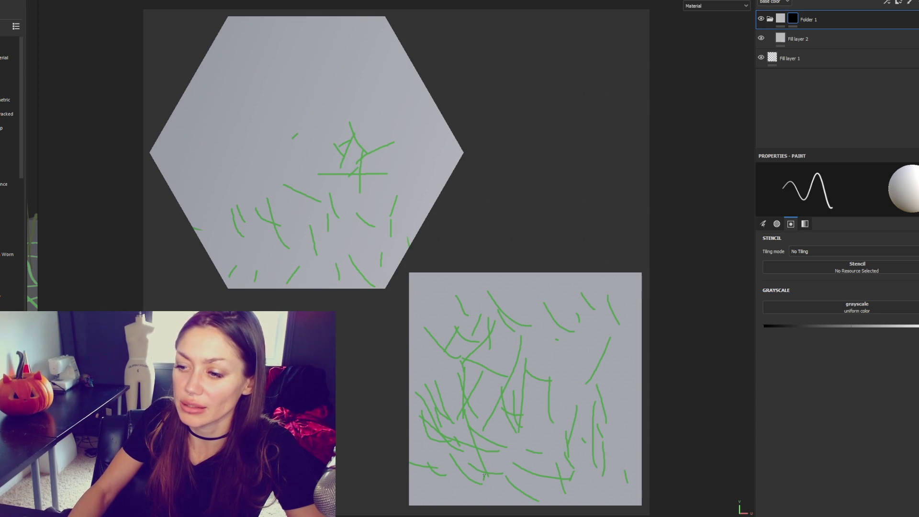
Step: Fill the UV square's right side, middle and top with more grass strokes
drag(581, 498, 580, 479)
drag(610, 442, 607, 473)
drag(622, 403, 610, 452)
drag(625, 369, 562, 406)
drag(597, 332, 531, 356)
mouse_move(520, 335)
mouse_down()
mouse_move(584, 366)
mouse_move(534, 307)
mouse_move(571, 293)
mouse_move(600, 354)
mouse_up()
mouse_move(628, 300)
mouse_down()
mouse_move(609, 358)
mouse_move(615, 405)
mouse_up()
drag(607, 406, 595, 435)
drag(621, 448, 610, 463)
drag(618, 430, 634, 449)
drag(520, 430, 563, 462)
drag(554, 411, 573, 422)
drag(537, 354, 549, 369)
mouse_move(489, 330)
mouse_down()
mouse_move(471, 369)
mouse_move(543, 364)
mouse_up()
drag(473, 346, 438, 387)
mouse_move(441, 323)
mouse_down()
mouse_move(419, 389)
mouse_move(444, 303)
mouse_move(479, 326)
mouse_up()
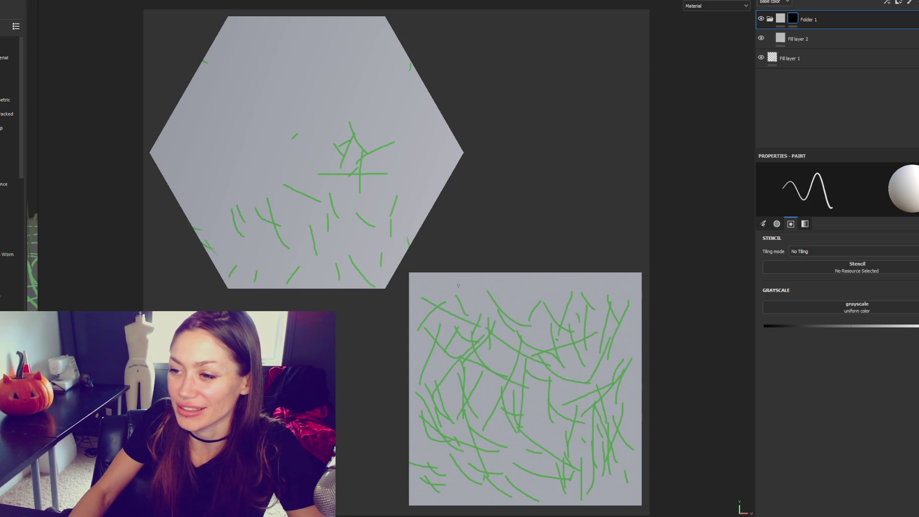
mouse_move(525, 283)
mouse_down()
mouse_move(507, 313)
mouse_move(541, 328)
mouse_up()
drag(520, 290, 551, 316)
drag(551, 284, 579, 316)
drag(593, 286, 598, 292)
drag(636, 344, 630, 318)
mouse_move(602, 338)
mouse_down()
mouse_move(553, 405)
mouse_move(571, 414)
mouse_move(520, 447)
mouse_up()
drag(559, 419, 522, 453)
drag(595, 475, 627, 504)
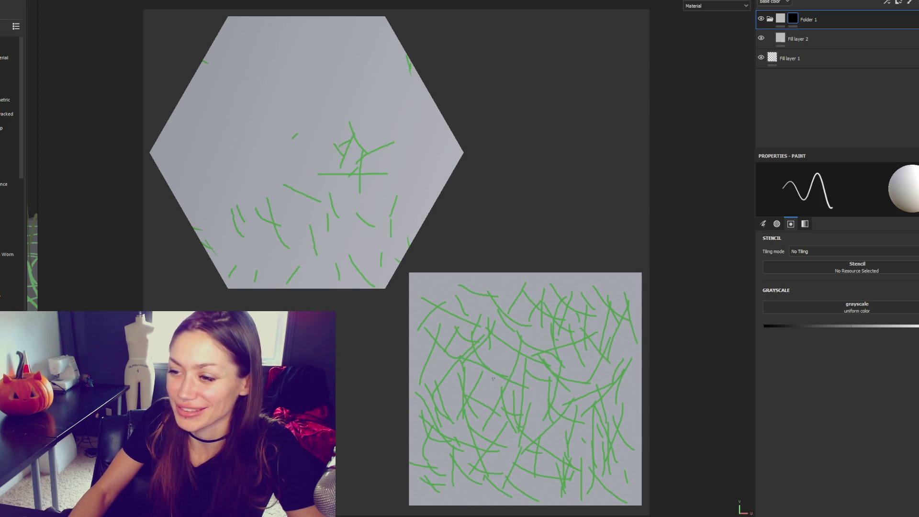
drag(484, 345, 514, 382)
Step: Paint grass blades over the hexagon's left, lower, right and upper-centre areas
drag(200, 160, 218, 213)
drag(248, 160, 256, 197)
drag(220, 160, 265, 182)
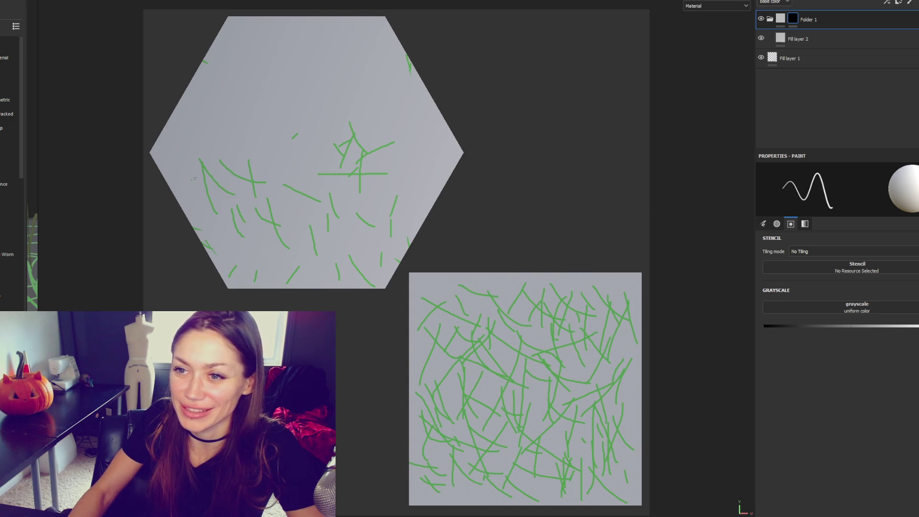
drag(182, 152, 219, 152)
drag(210, 113, 237, 160)
mouse_move(241, 94)
mouse_down()
mouse_move(259, 171)
mouse_move(279, 203)
mouse_up()
drag(235, 246, 273, 257)
drag(247, 241, 262, 275)
drag(288, 236, 320, 279)
drag(333, 226, 355, 256)
drag(405, 135, 436, 199)
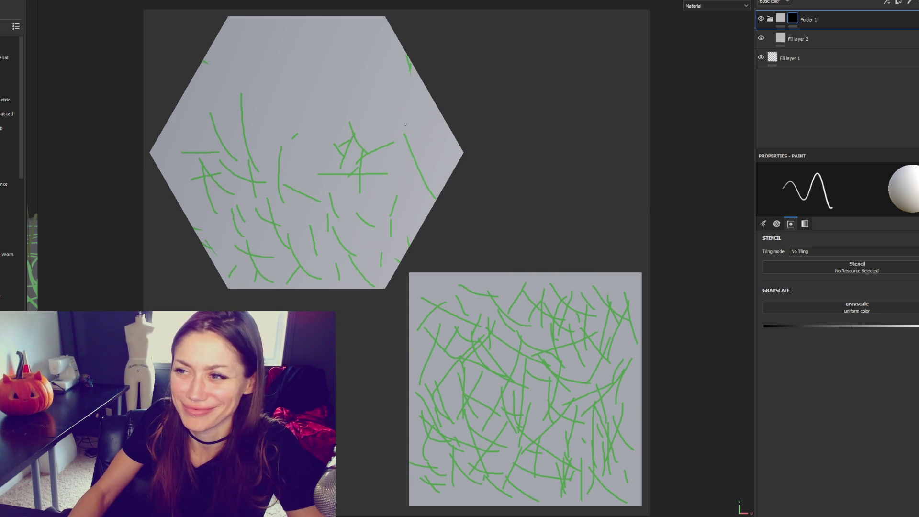
drag(434, 134, 435, 175)
drag(444, 154, 423, 177)
drag(399, 140, 404, 173)
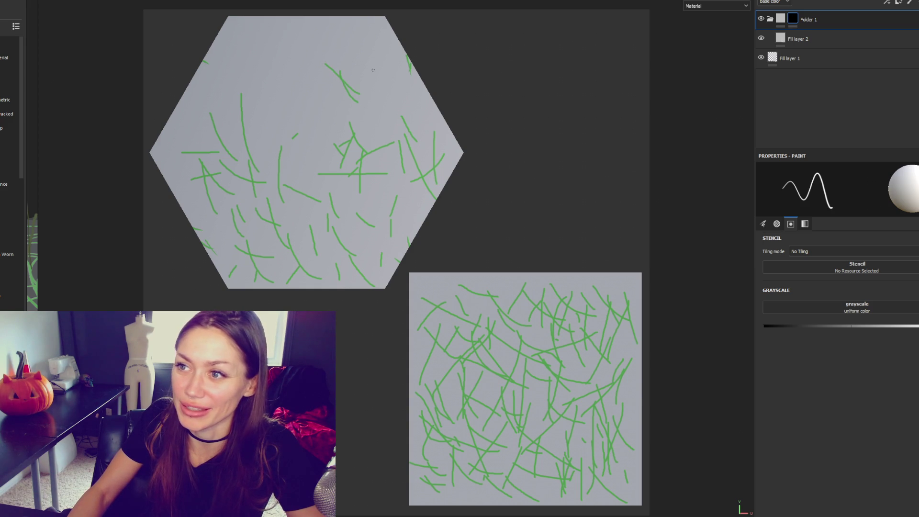
drag(392, 74, 421, 118)
drag(421, 95, 435, 128)
mouse_move(316, 86)
mouse_down()
mouse_move(350, 127)
mouse_move(328, 163)
mouse_up()
drag(314, 111, 296, 171)
drag(267, 102, 287, 159)
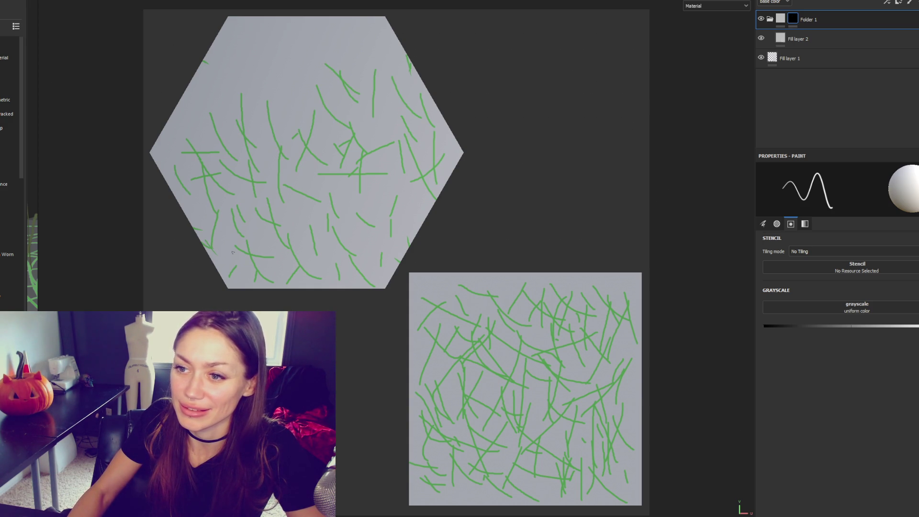
Step: Cover the hexagon's upper area, top edge and right side with blades, then show 3D only
mouse_move(280, 74)
mouse_down()
mouse_move(288, 111)
mouse_move(349, 127)
mouse_up()
drag(241, 90, 285, 123)
drag(231, 83, 260, 108)
drag(175, 135, 234, 125)
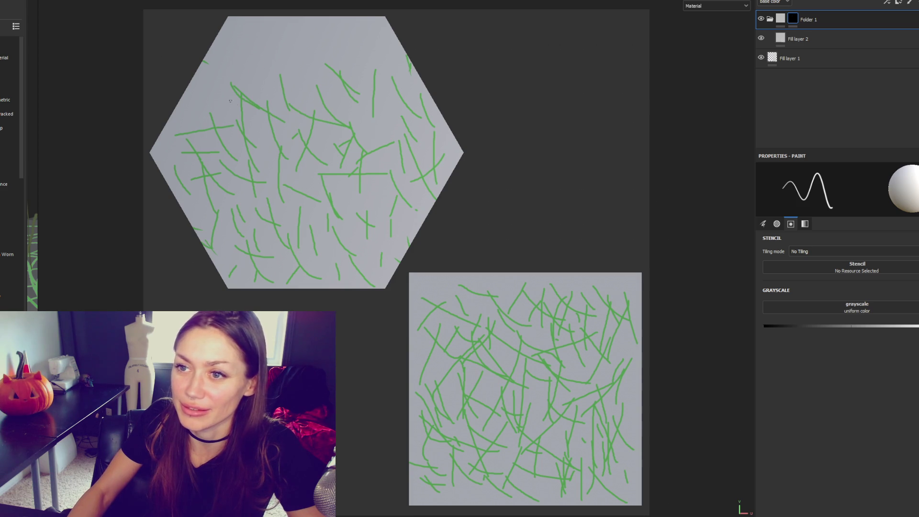
drag(234, 59, 277, 96)
drag(265, 52, 329, 86)
drag(317, 55, 302, 106)
mouse_move(340, 59)
mouse_down()
mouse_move(345, 120)
mouse_move(373, 93)
mouse_up()
drag(377, 47, 397, 72)
mouse_move(372, 34)
mouse_down()
mouse_move(374, 56)
mouse_move(387, 57)
mouse_up()
mouse_move(345, 23)
mouse_down()
mouse_move(349, 48)
mouse_move(277, 28)
mouse_up()
drag(334, 35, 269, 68)
drag(273, 31, 250, 67)
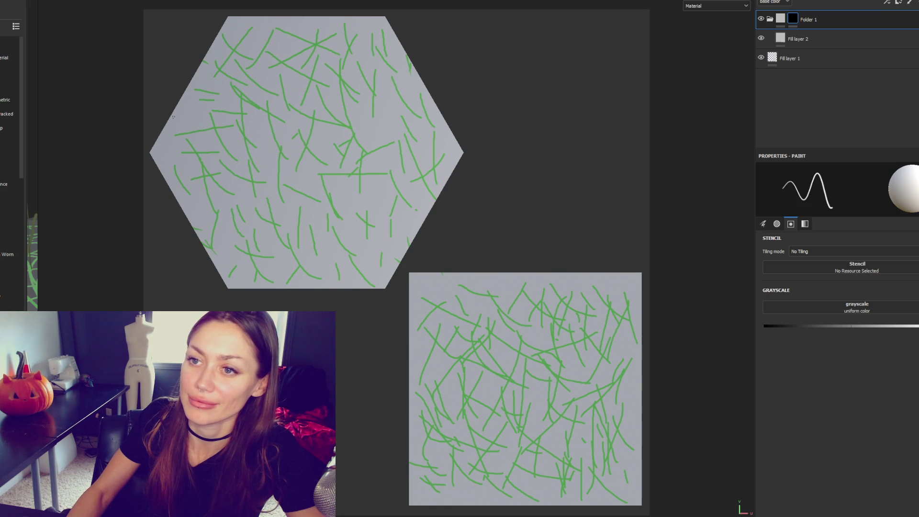
drag(361, 112, 385, 168)
drag(391, 127, 361, 169)
drag(406, 210, 398, 232)
drag(395, 183, 433, 206)
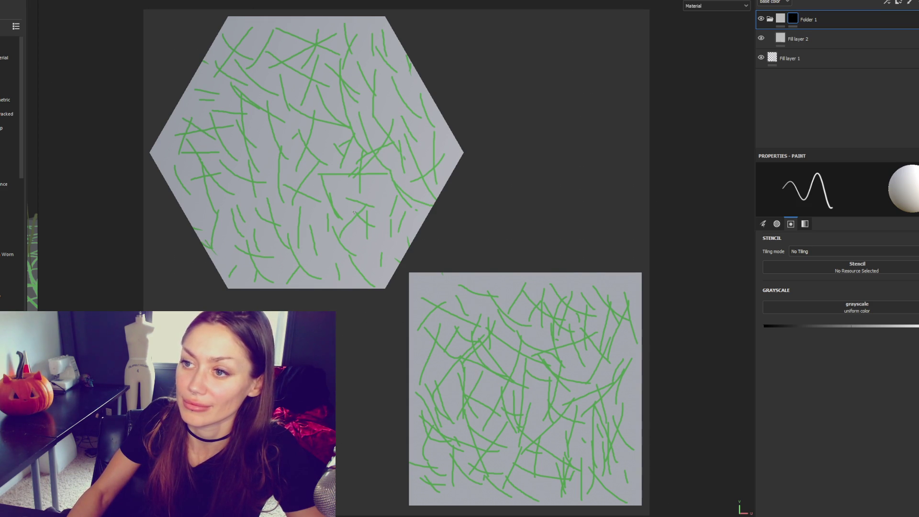
key(F2)
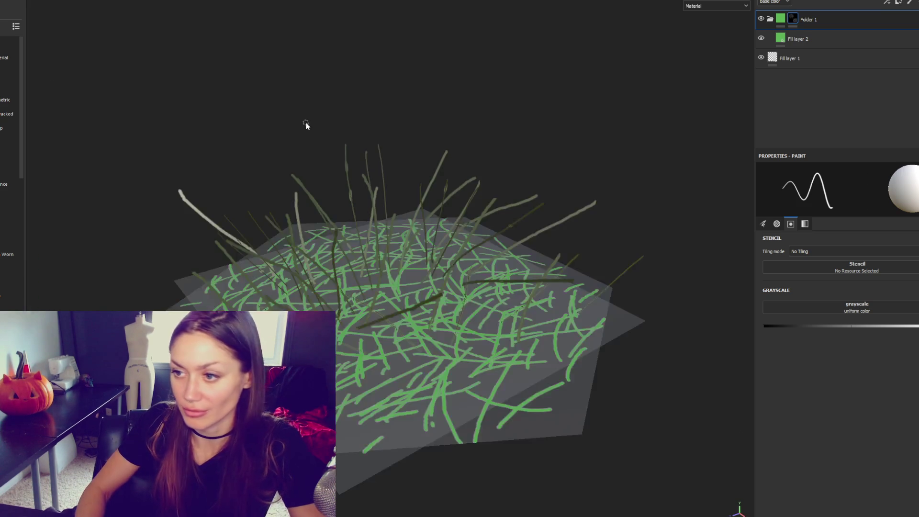
Step: Select Fill layer 1 and view the grass from a low side angle
scroll(307, 126, down, 3)
alt+drag(306, 126, 312, 179)
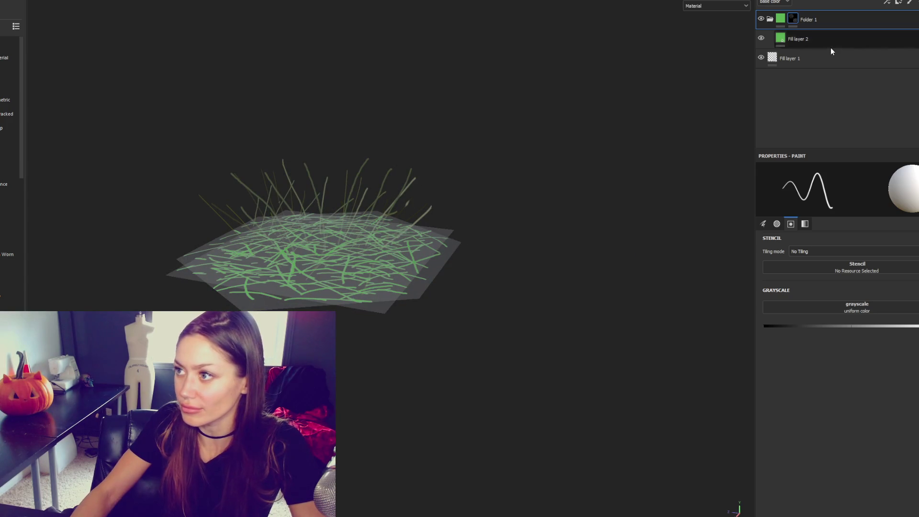
click(843, 57)
mouse_move(747, 215)
alt+mouse_down()
mouse_move(710, 266)
mouse_move(499, 287)
mouse_move(622, 243)
mouse_move(408, 240)
mouse_move(453, 301)
mouse_move(469, 258)
mouse_move(732, 178)
alt+mouse_up()
Step: Export the Grayscale opacity texture for the openPBR_shader1 texture set and check its output folder
click(10, 1)
click(9, 96)
click(271, 159)
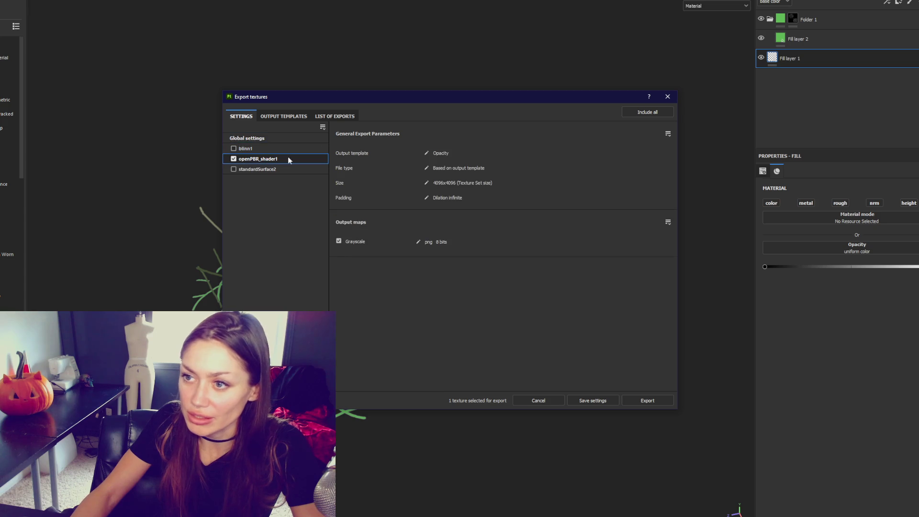
click(283, 116)
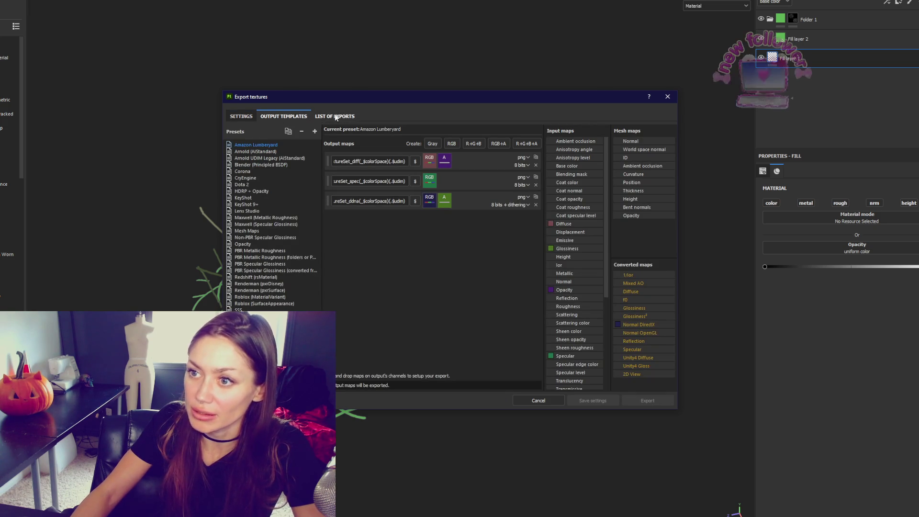
click(248, 117)
click(646, 400)
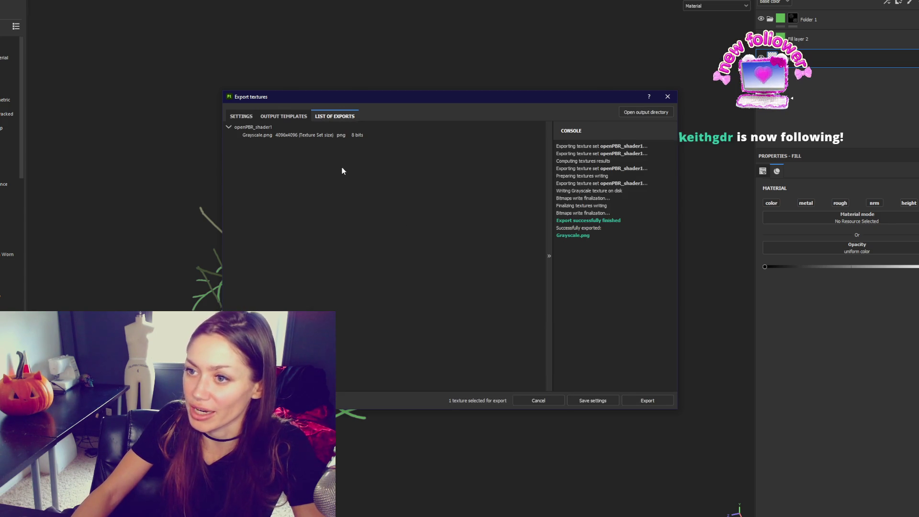
click(641, 112)
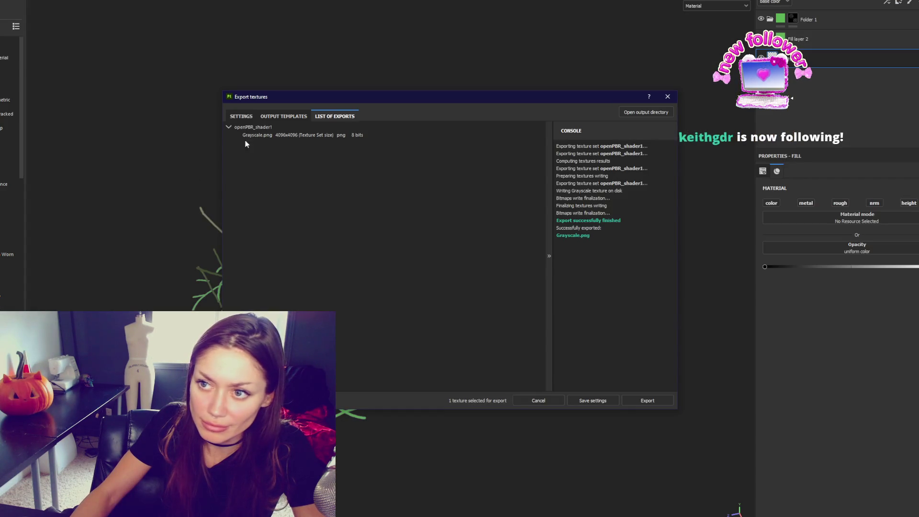
Step: Export the Grayscale texture for blinn1 as well and return to Unity
click(240, 117)
click(233, 149)
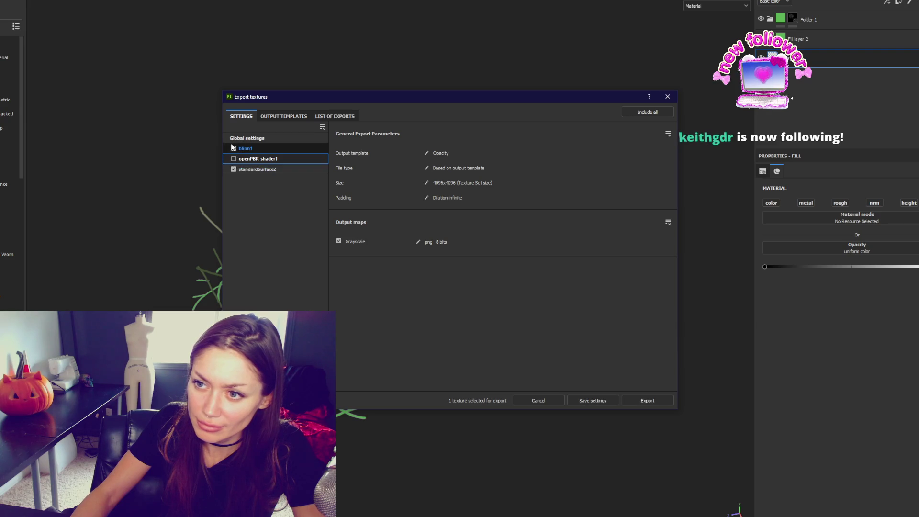
click(658, 401)
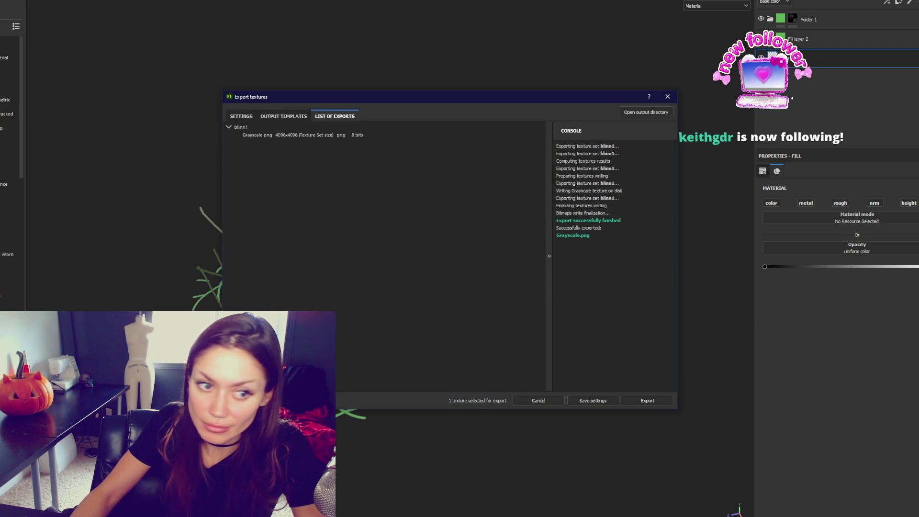
key(alt+Tab)
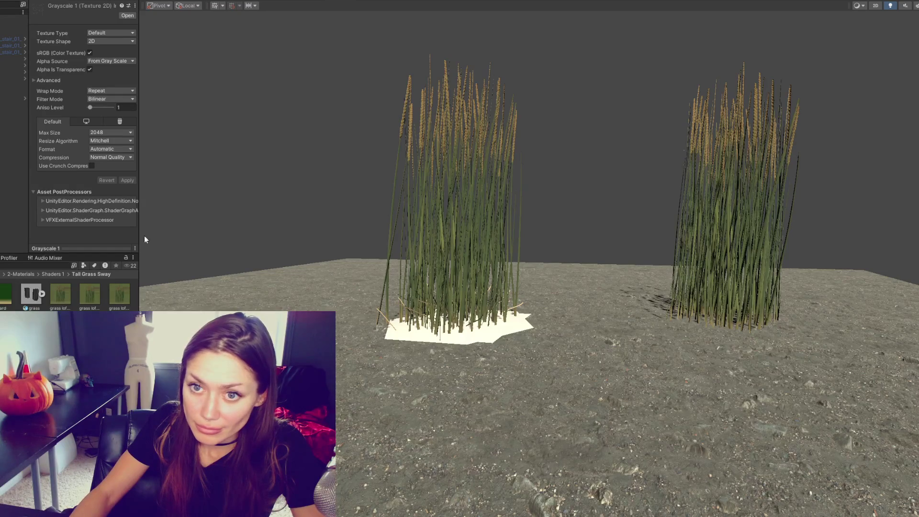
Step: Check the Long_Grass, Roots and Short_Grass objects in the Hierarchy
click(14, 111)
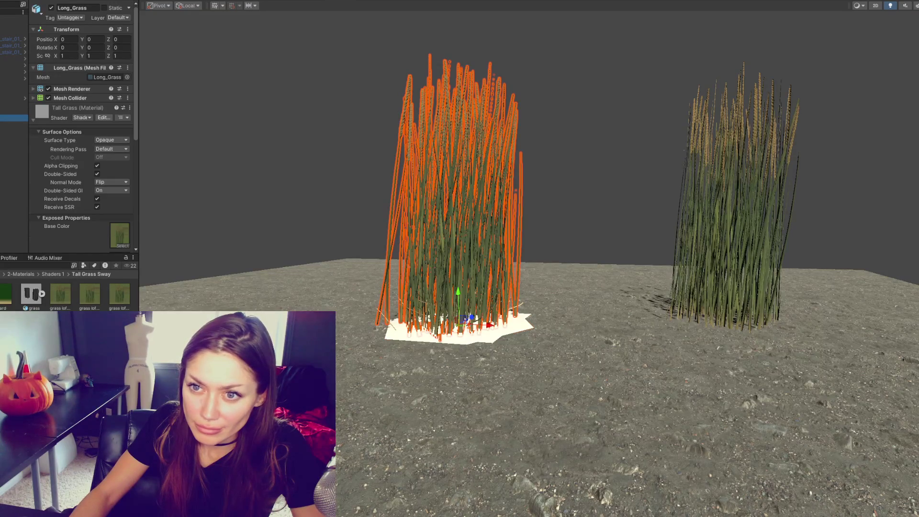
click(15, 117)
click(14, 125)
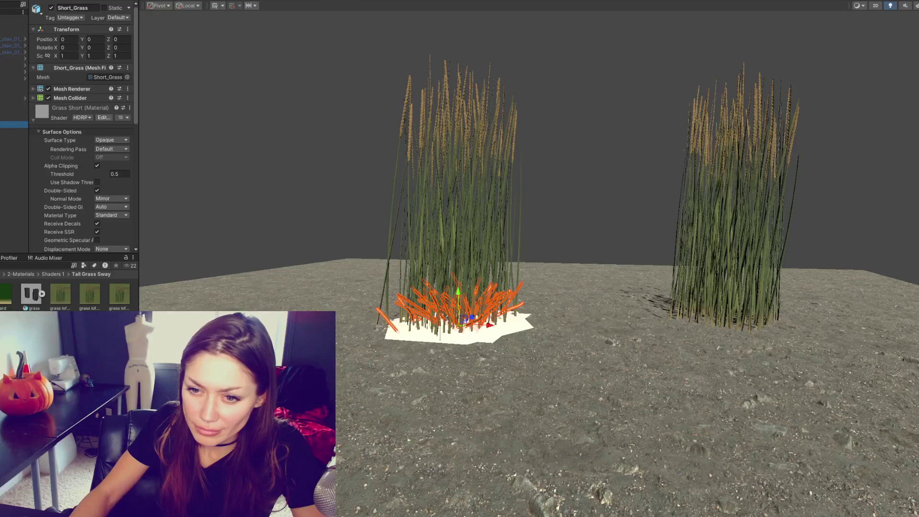
Step: Duplicate the Grass Short material with Ctrl+D and name the copy 'Grass Ground'
scroll(81, 143, down, 5)
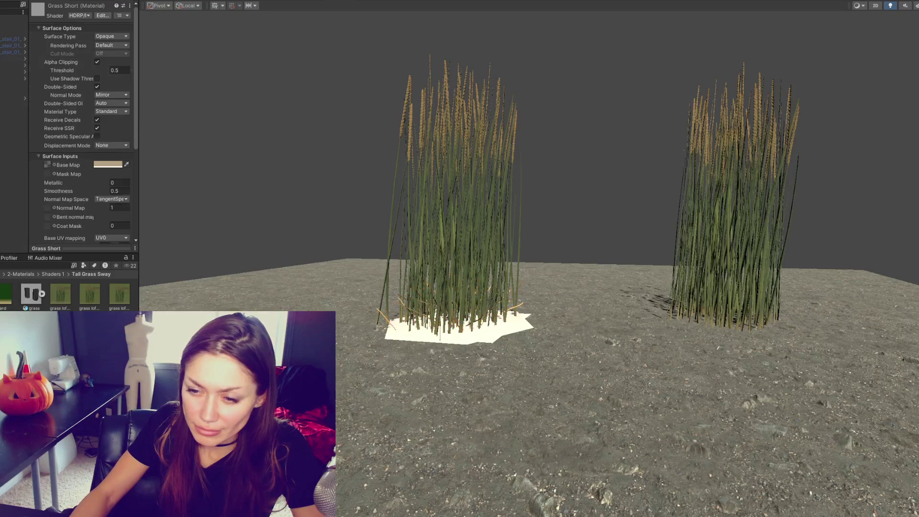
scroll(81, 144, down, 5)
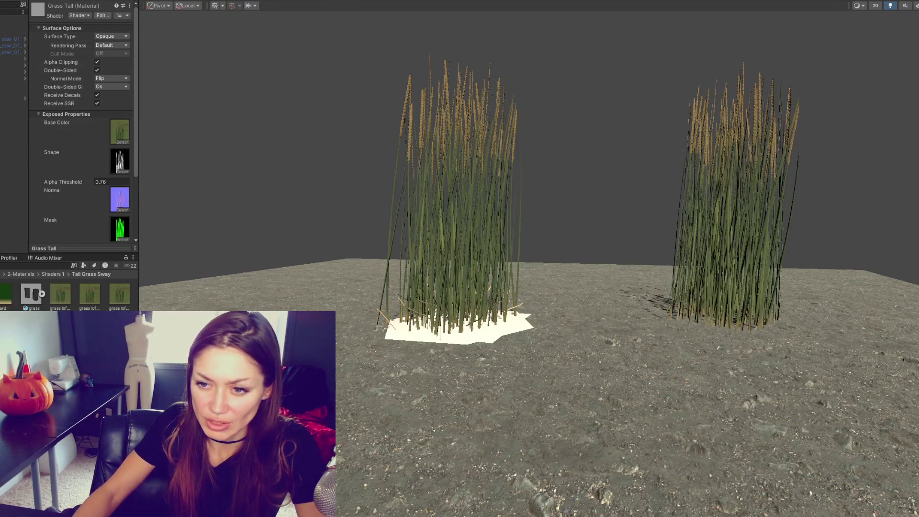
scroll(81, 143, up, 5)
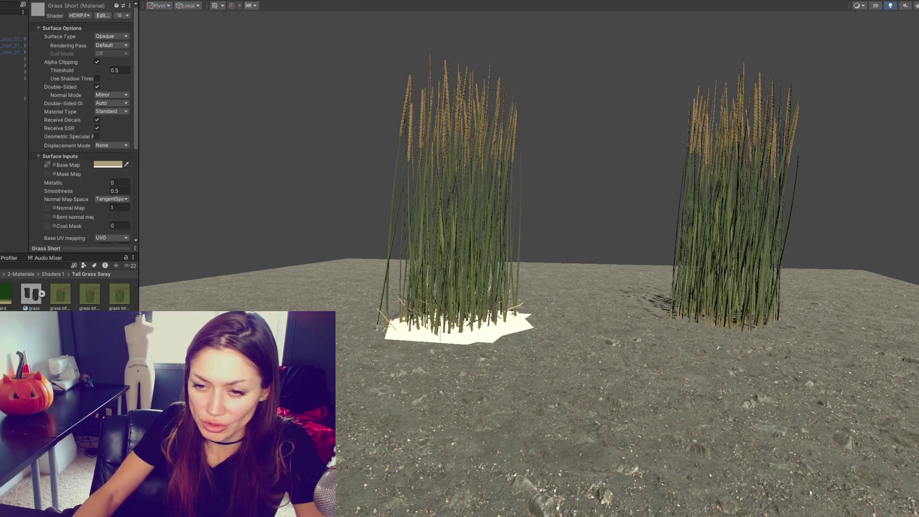
key(ctrl+d)
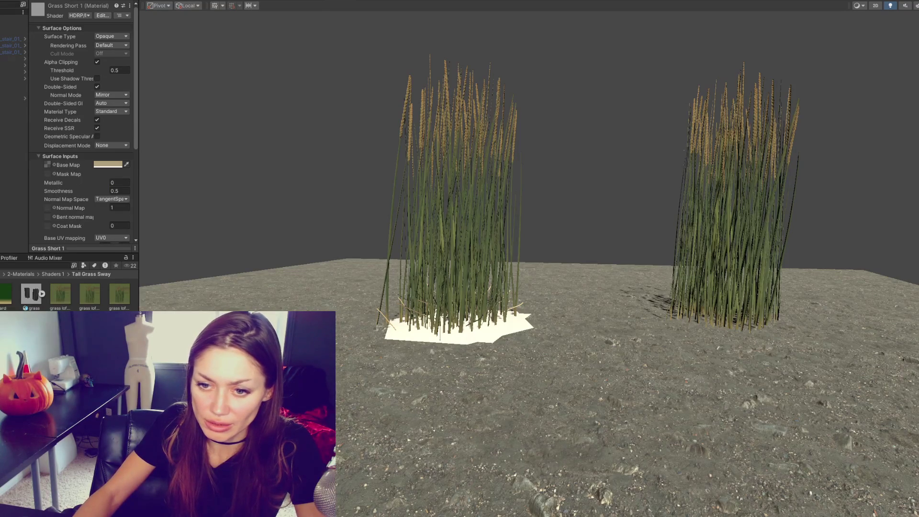
text(Grass Ground)
key(Return)
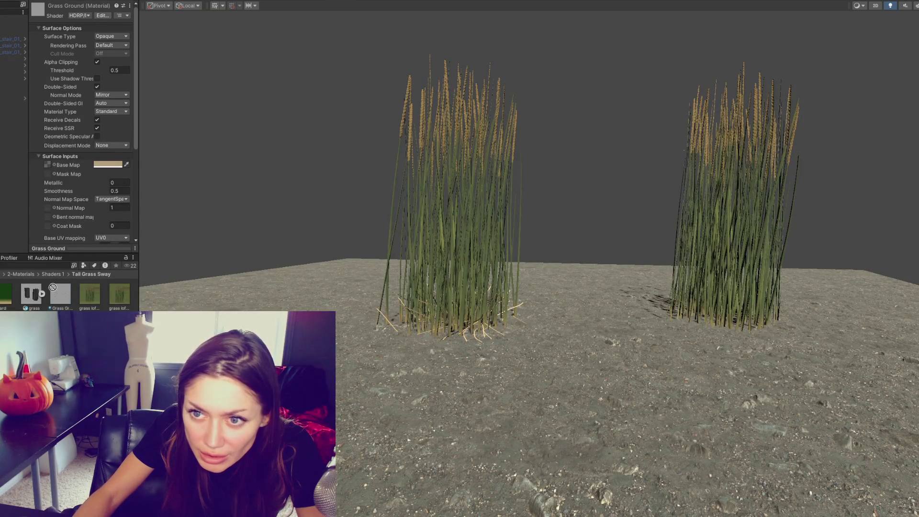
Step: Set the Grayscale 2 texture's alpha source to From Gray Scale and apply
scroll(82, 143, down, 1)
drag(5, 293, 46, 142)
double_click(47, 139)
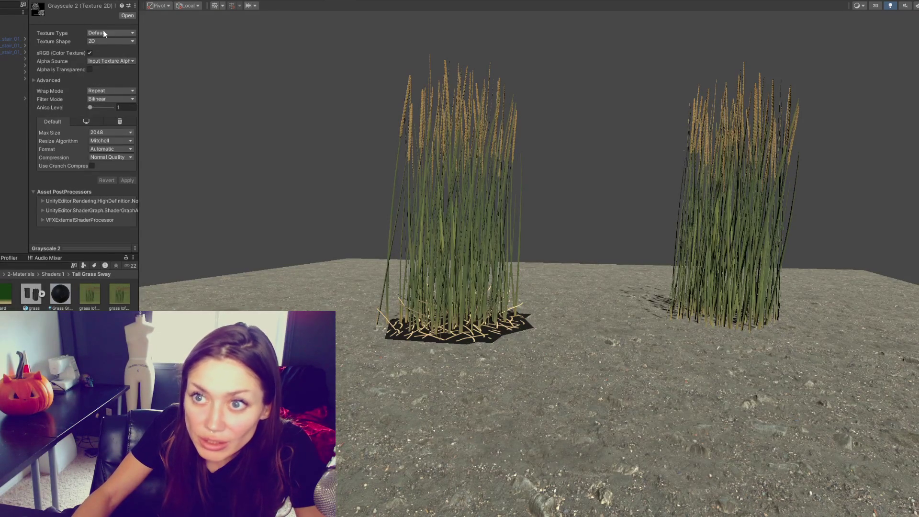
click(110, 61)
click(105, 88)
click(128, 180)
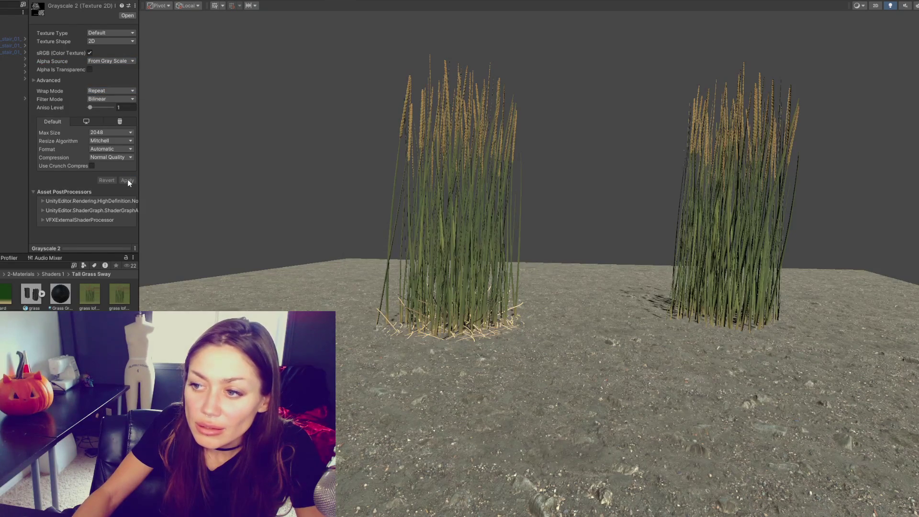
Step: Open the Grass_Bundle 1 prefab and scroll to the Grass Tall material's Surface Options
mouse_move(463, 237)
alt+mouse_down()
mouse_move(581, 290)
mouse_move(527, 282)
mouse_move(484, 297)
mouse_move(459, 287)
alt+mouse_up()
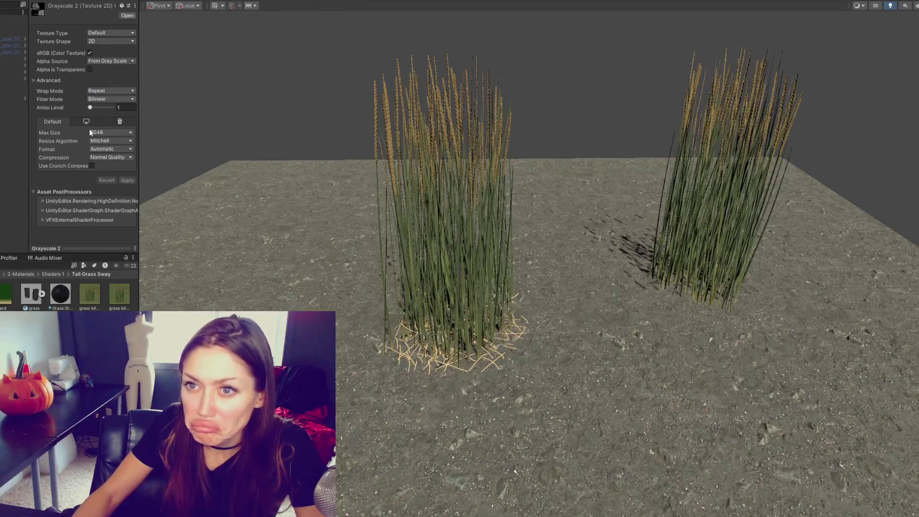
click(32, 330)
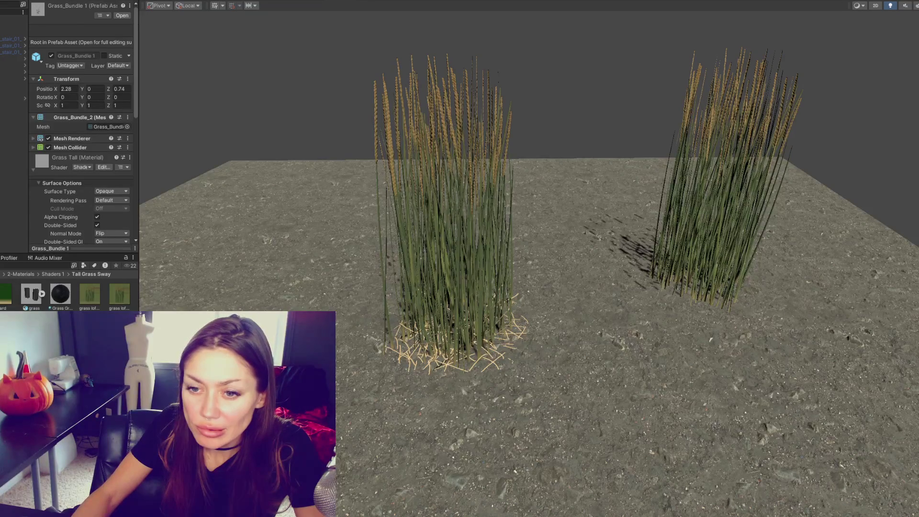
scroll(82, 144, down, 5)
scroll(105, 73, down, 1)
scroll(105, 74, up, 1)
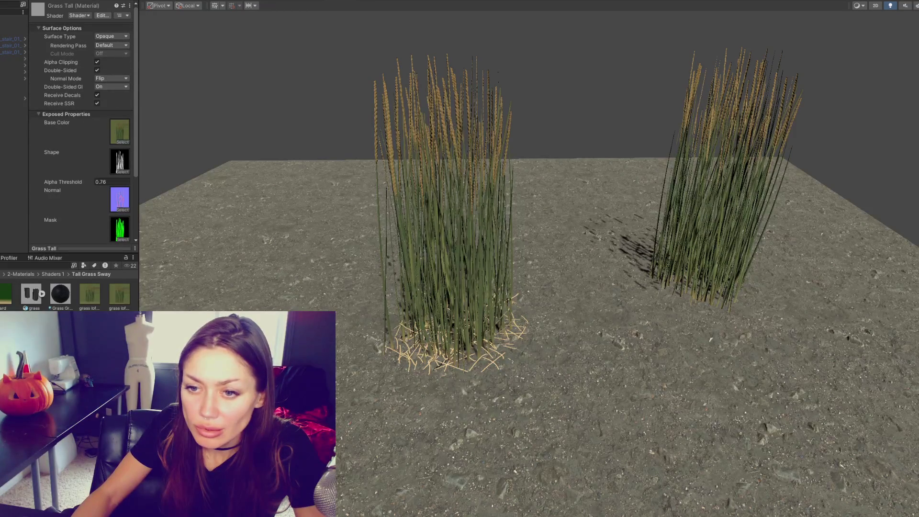
Step: Make the Grass Ground material single-sided, then review another grass material's settings
click(59, 296)
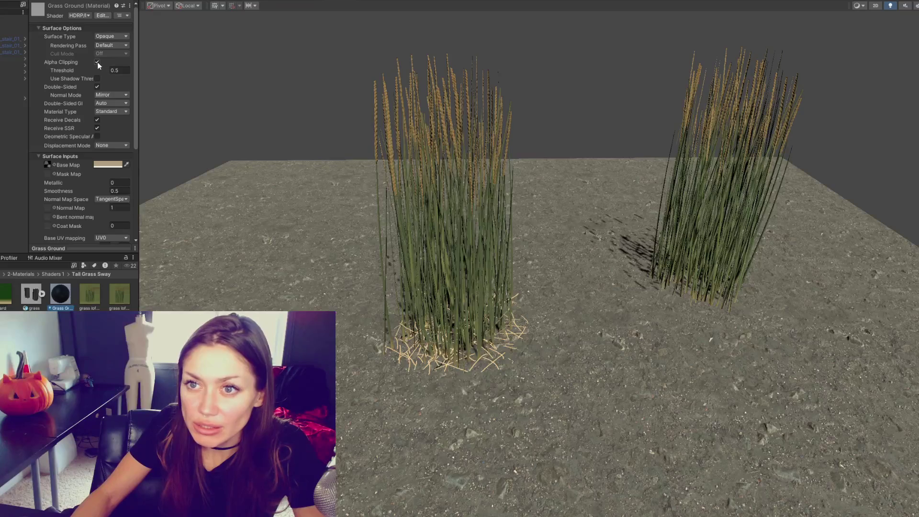
click(97, 86)
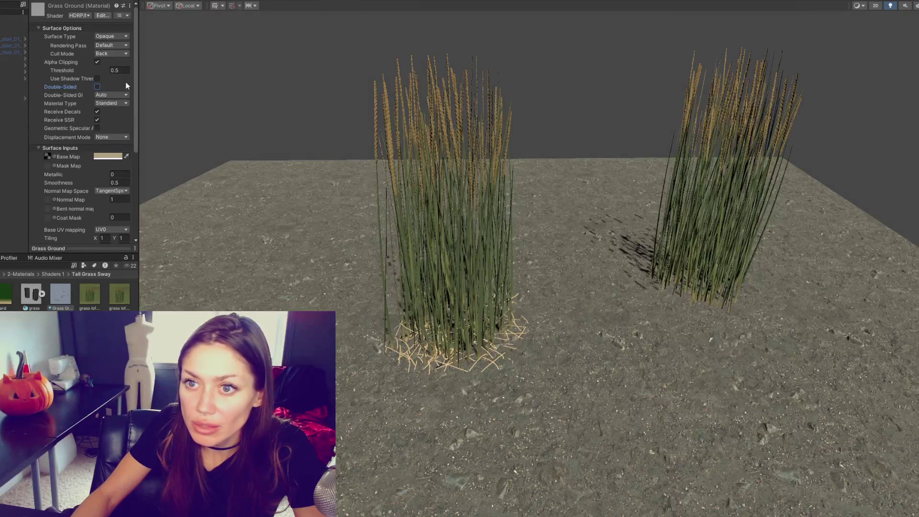
scroll(96, 179, down, 3)
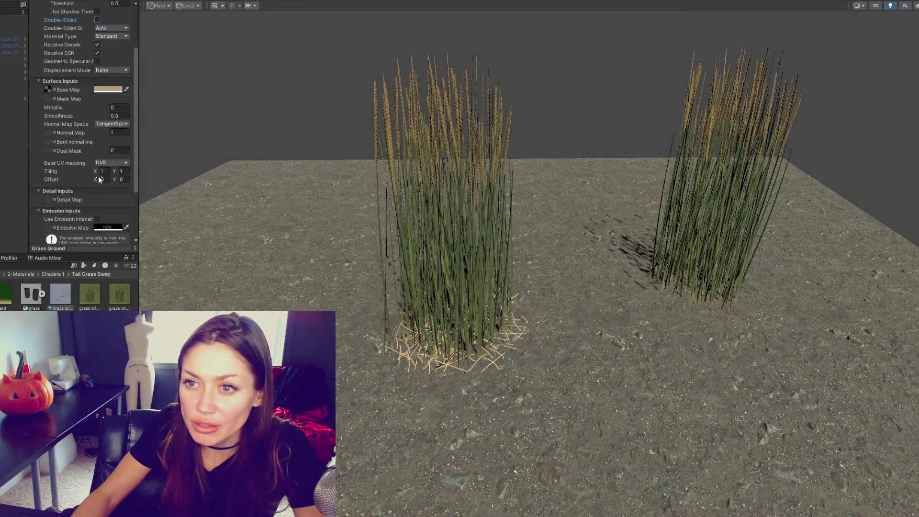
scroll(98, 180, down, 3)
scroll(96, 143, up, 5)
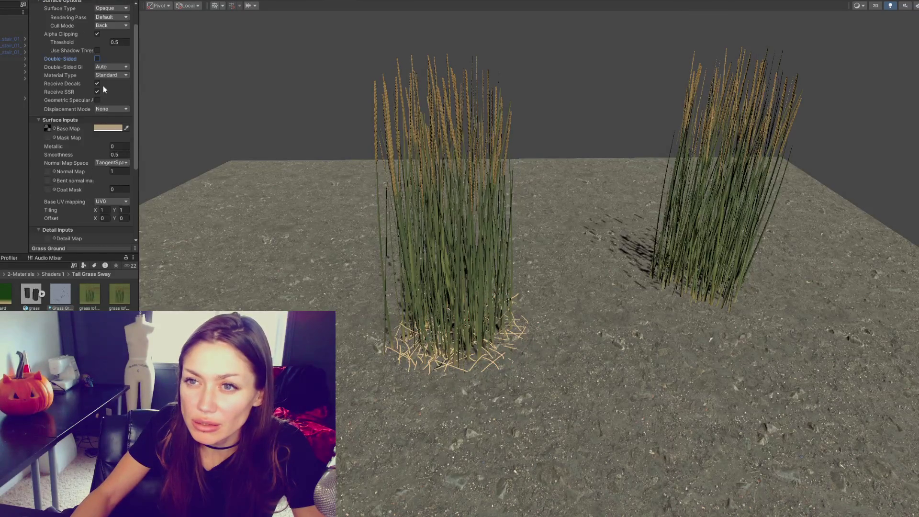
scroll(102, 91, up, 2)
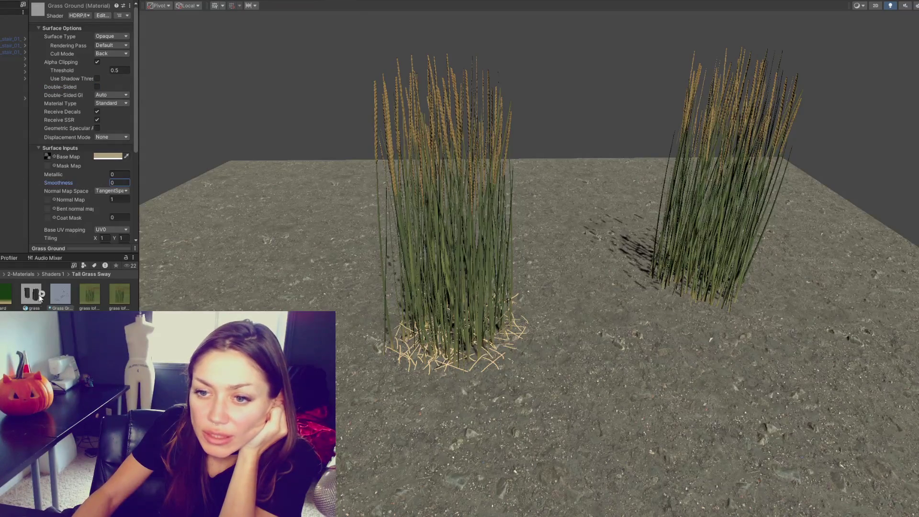
click(60, 294)
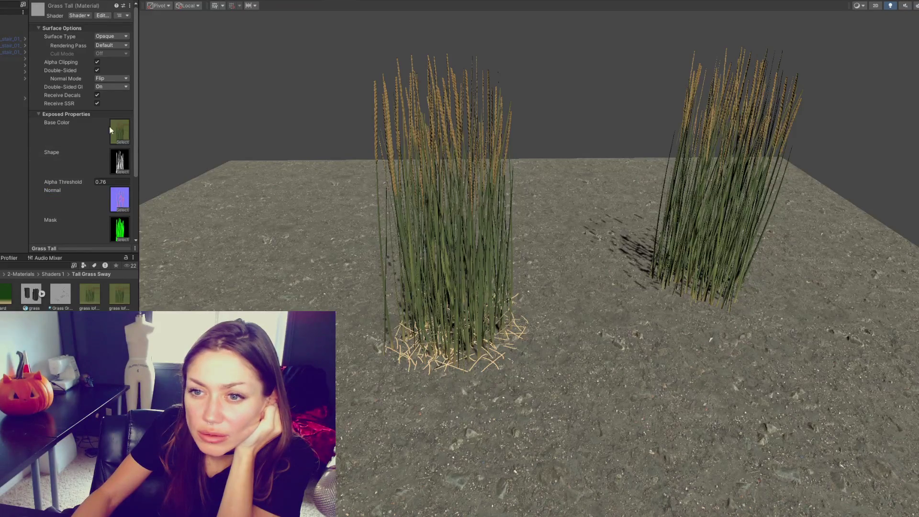
scroll(97, 146, down, 4)
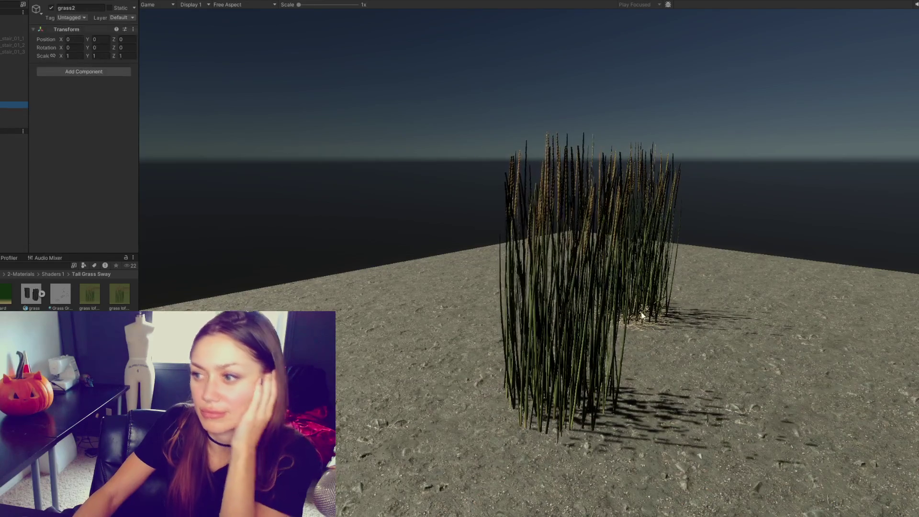
Step: Slide grass2 to about X 2.4 and reposition the Main Camera to frame one clump
drag(71, 46, 98, 51)
text(-1.9)
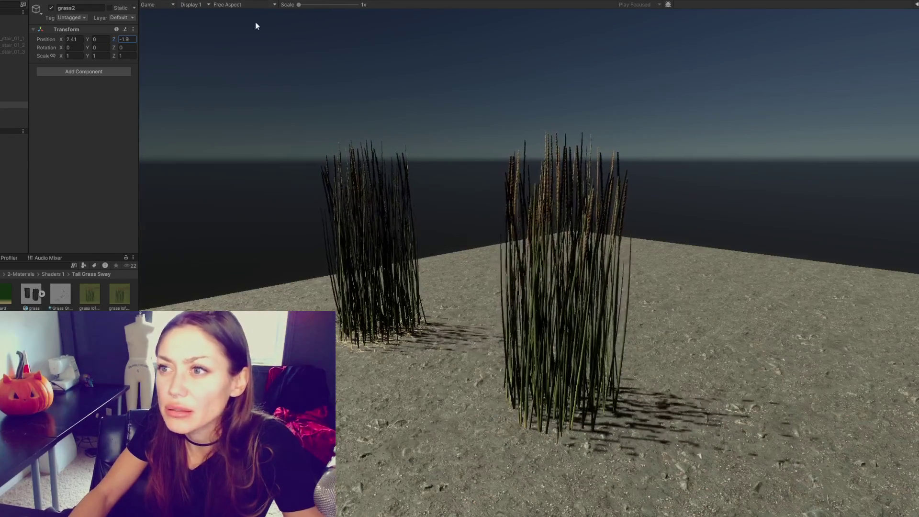
click(343, 1)
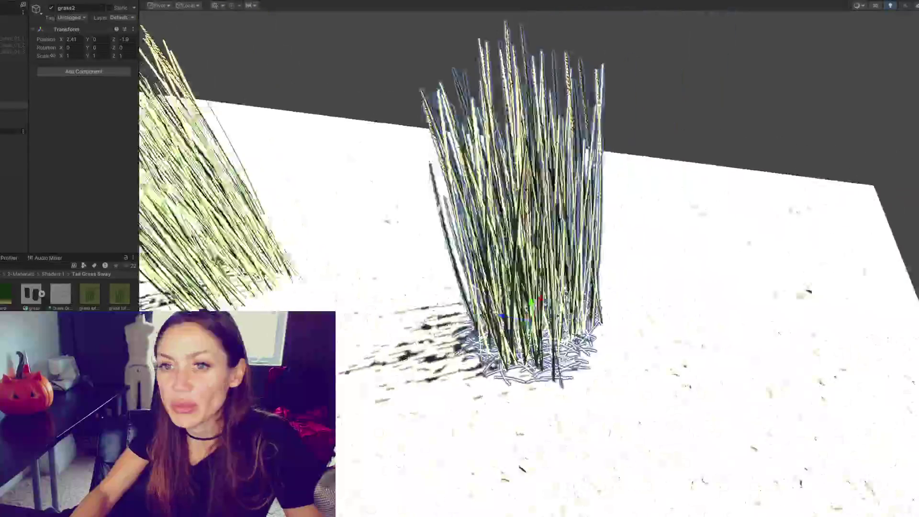
alt+drag(553, 169, 478, 172)
click(13, 19)
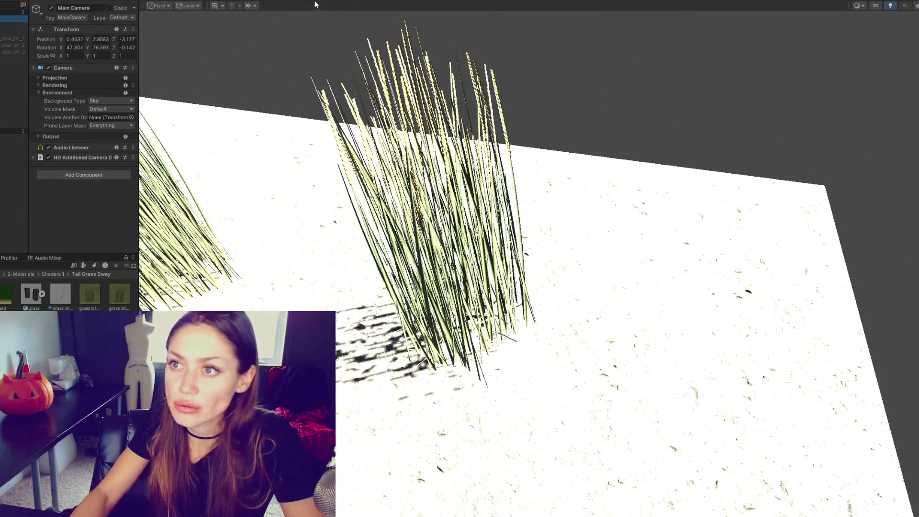
click(314, 2)
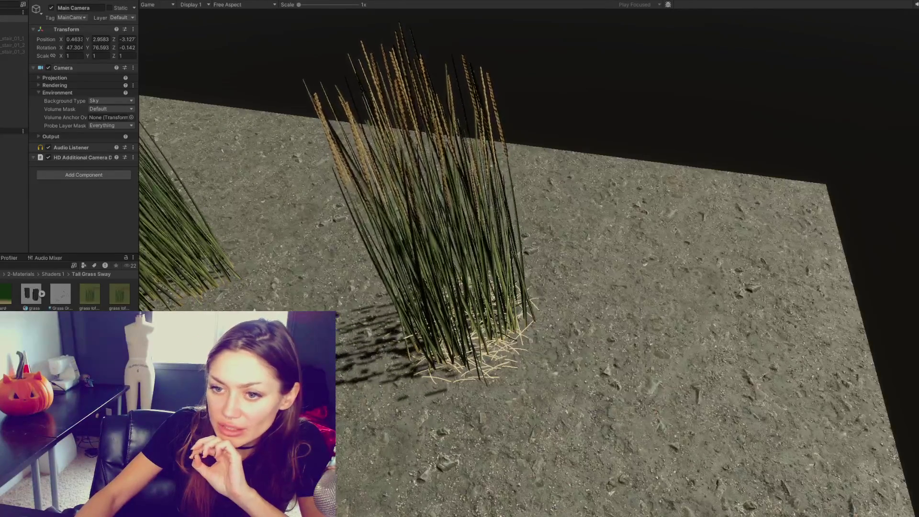
click(13, 124)
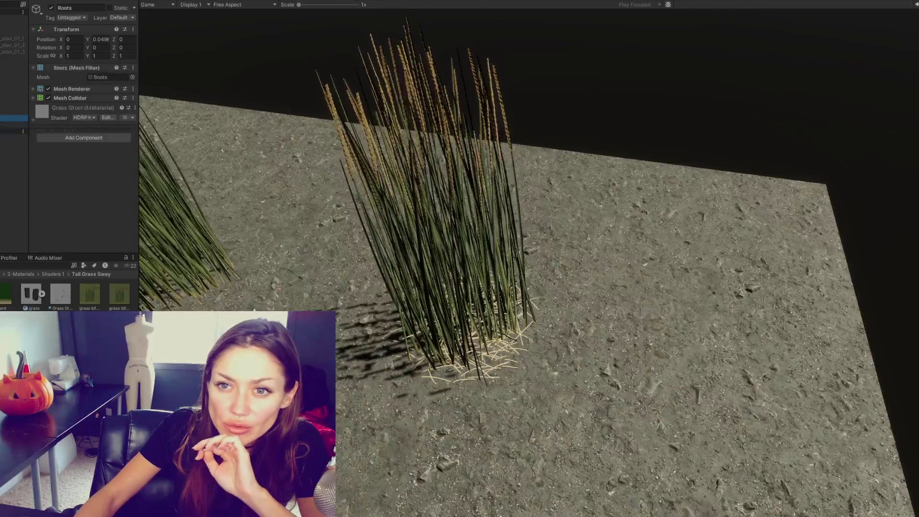
Step: Make the root material single-sided and darken its base colour to a muted grey-beige
click(98, 190)
scroll(73, 162, down, 5)
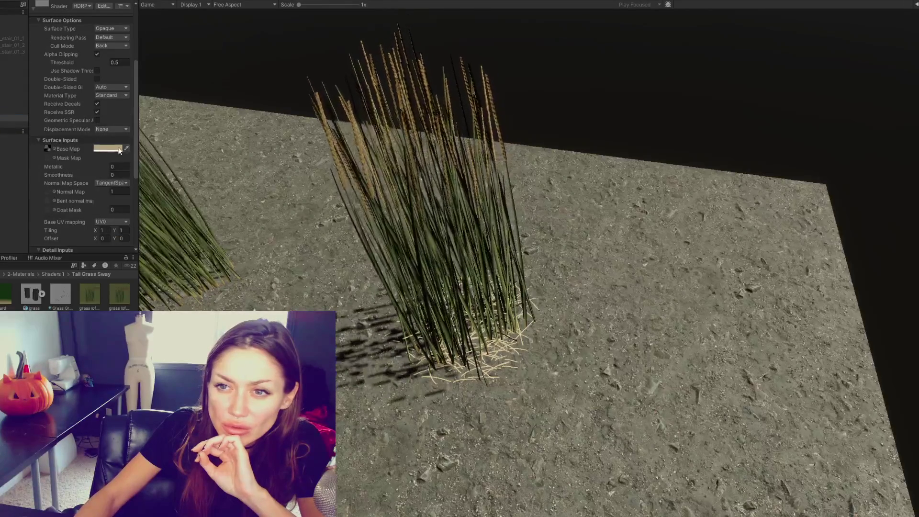
click(119, 148)
click(144, 222)
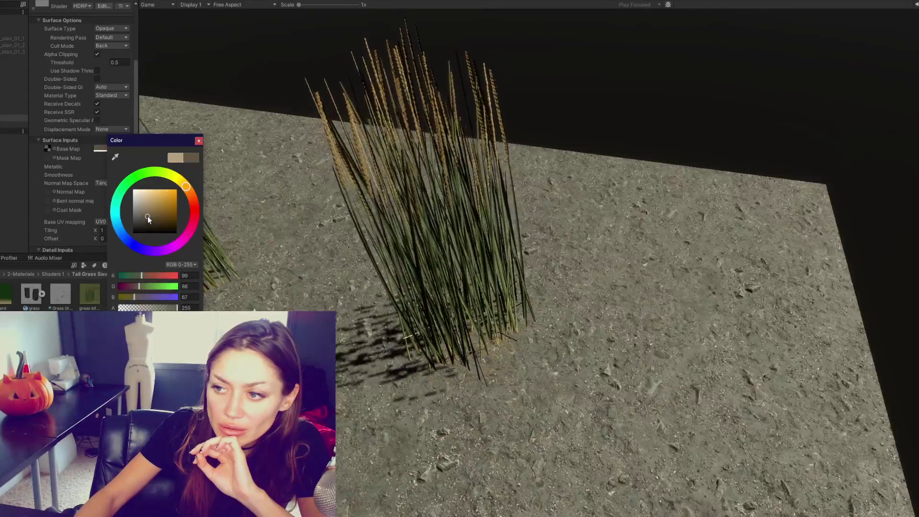
drag(145, 217, 143, 217)
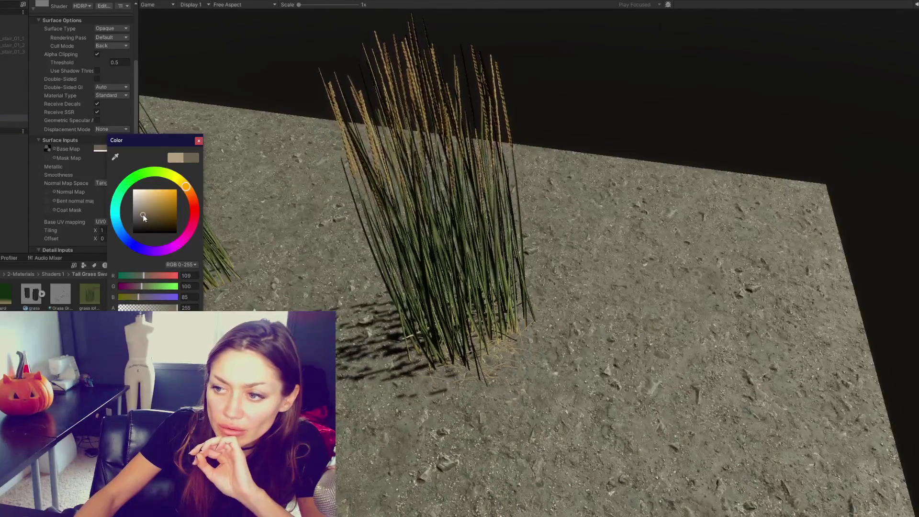
click(537, 286)
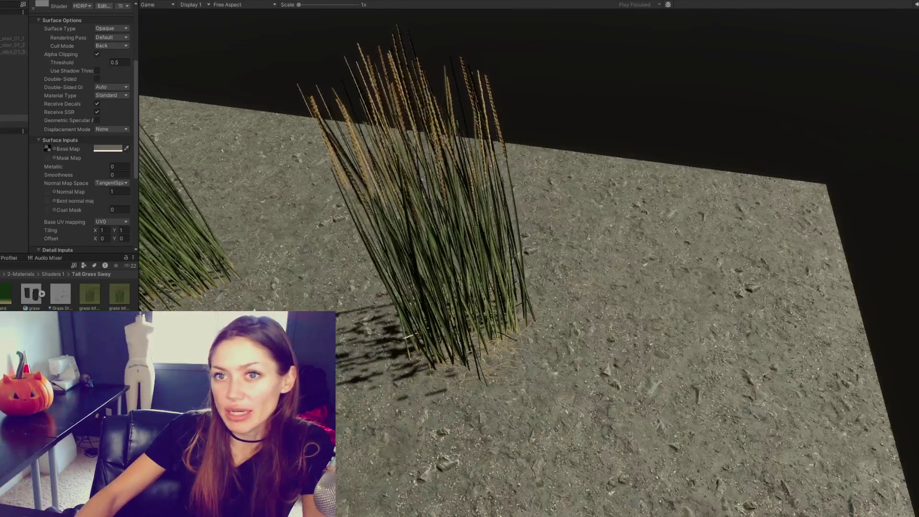
Step: Switch between Scene and Game views to check the dimmer root strands
click(337, 1)
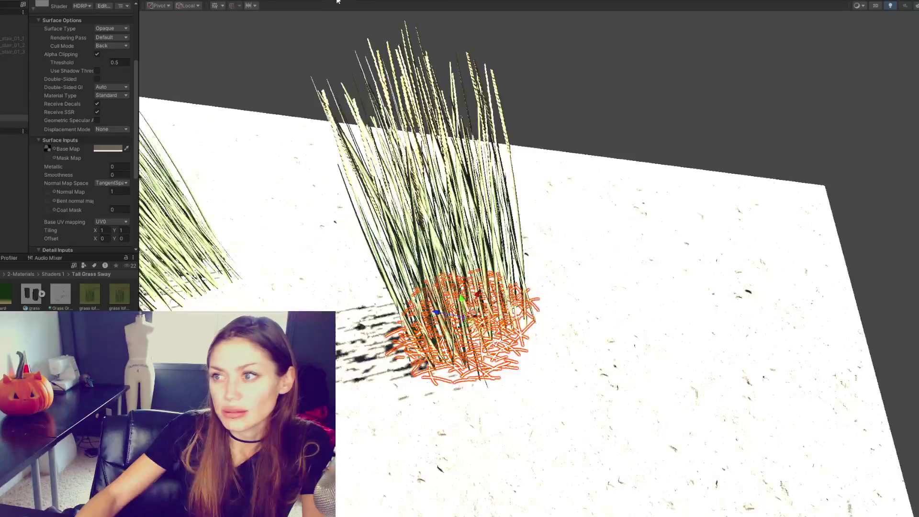
click(289, 3)
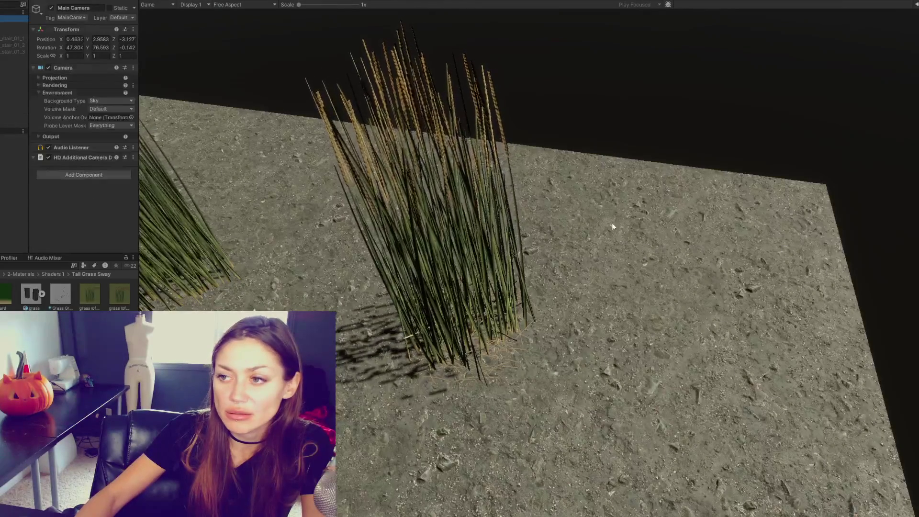
click(337, 1)
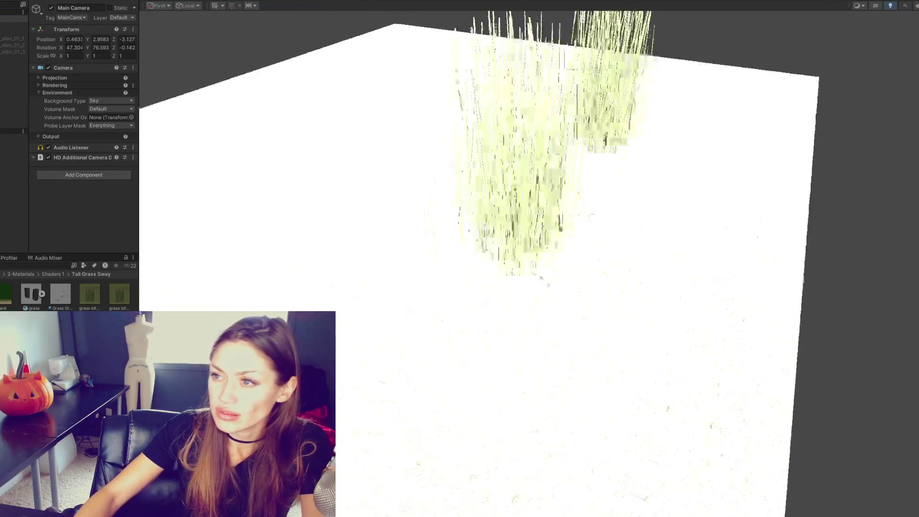
Step: Shift the grass2 (1) clump left along X and closer along Z
mouse_move(615, 143)
middle_down()
mouse_move(519, 172)
mouse_move(497, 157)
middle_up()
key(ctrl+p)
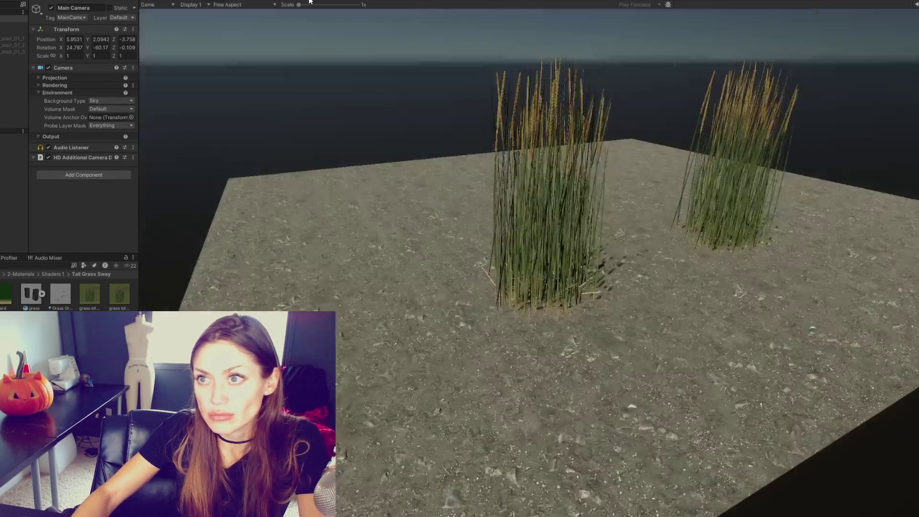
click(14, 131)
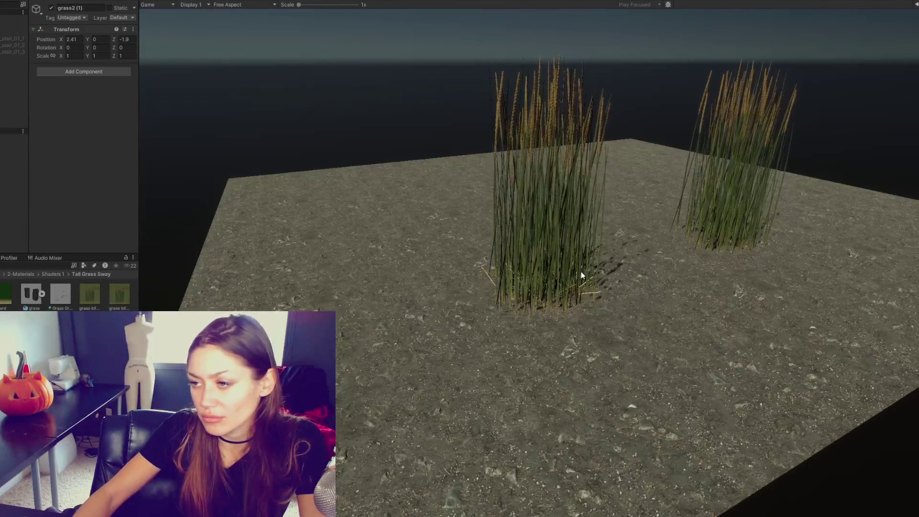
mouse_move(59, 39)
mouse_down()
mouse_move(68, 39)
mouse_move(53, 39)
mouse_up()
drag(114, 39, 409, 54)
click(89, 50)
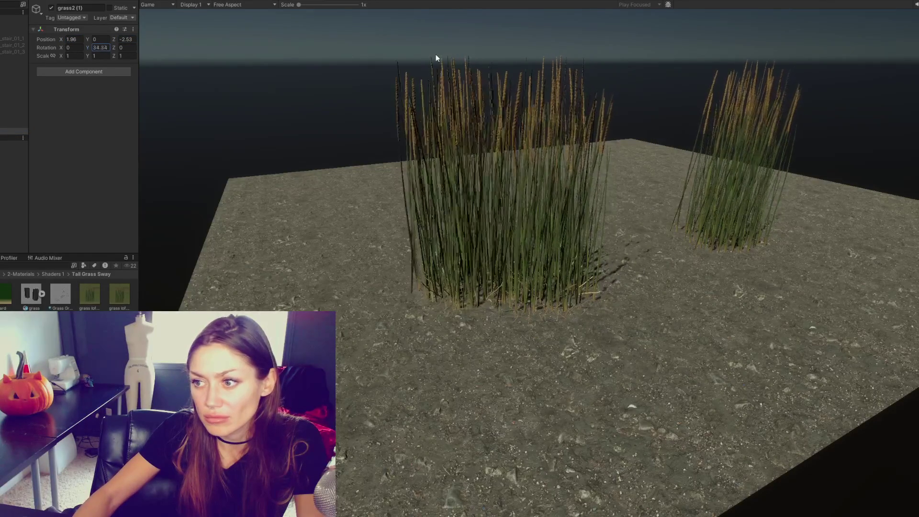
Step: Duplicate the clump, push the copy toward the camera, and delete the right-hand clump
key(ctrl+d)
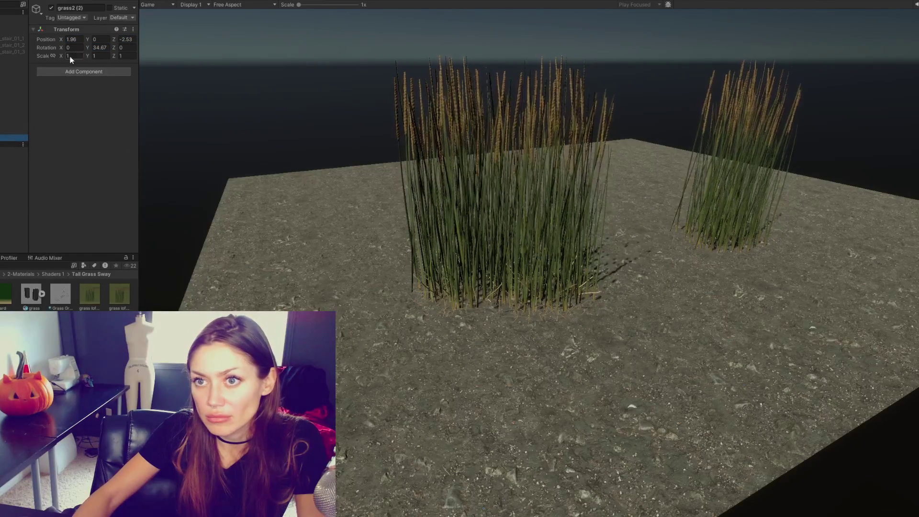
mouse_move(118, 38)
mouse_down()
mouse_move(102, 45)
mouse_move(367, 72)
mouse_move(794, 409)
mouse_up()
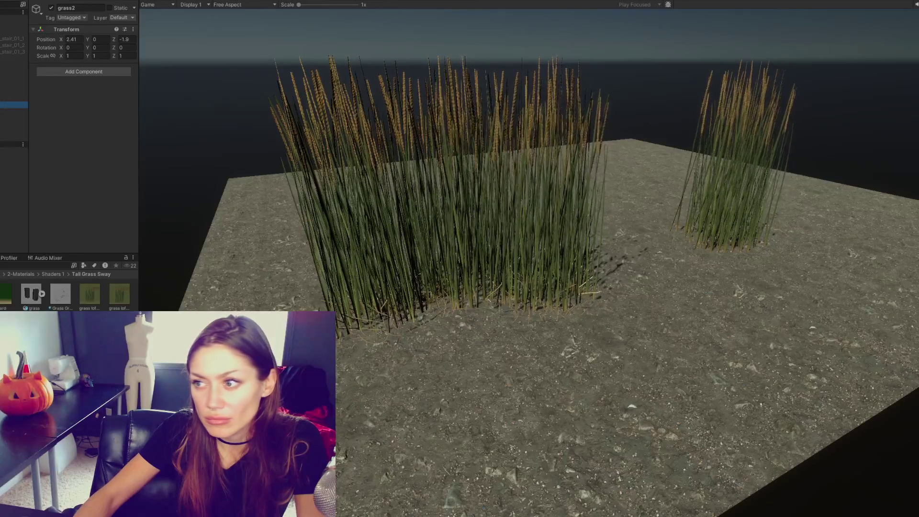
key(Delete)
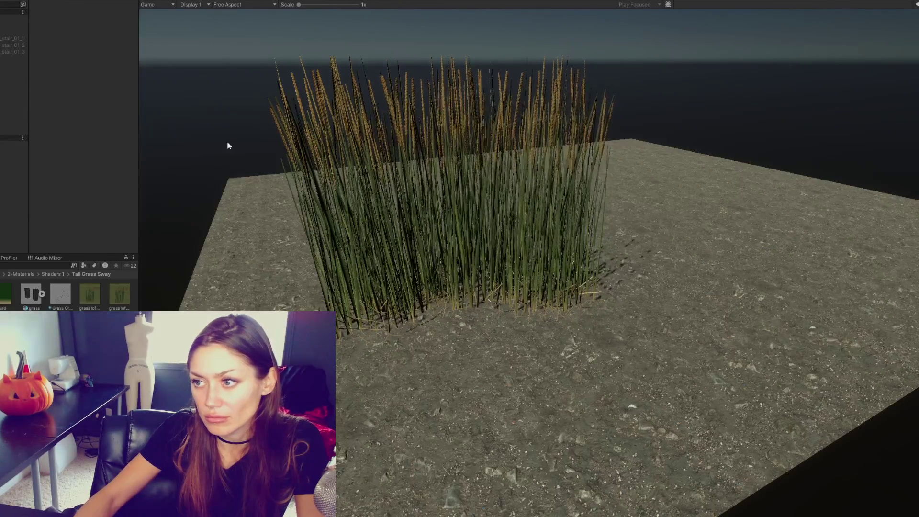
Step: Set the grass2 (2) clump's Y rotation to 35.8°
click(14, 131)
text(35.8)
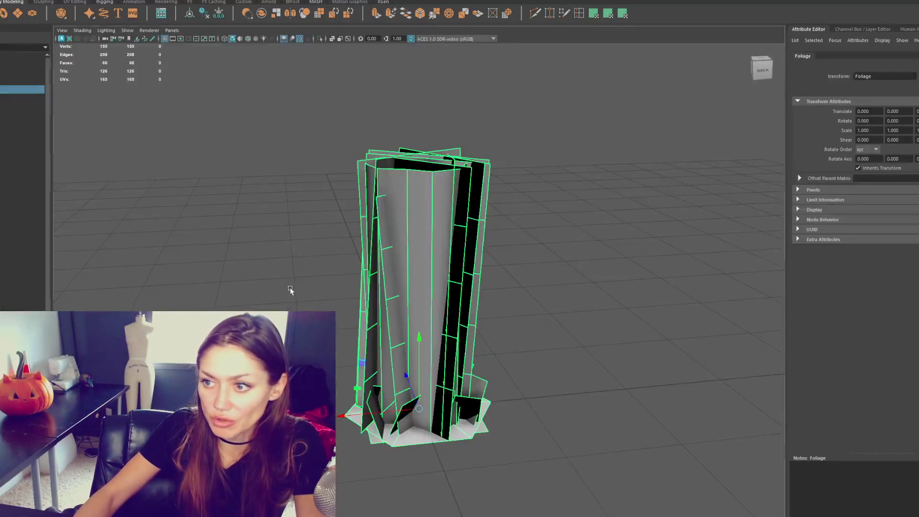
click(305, 262)
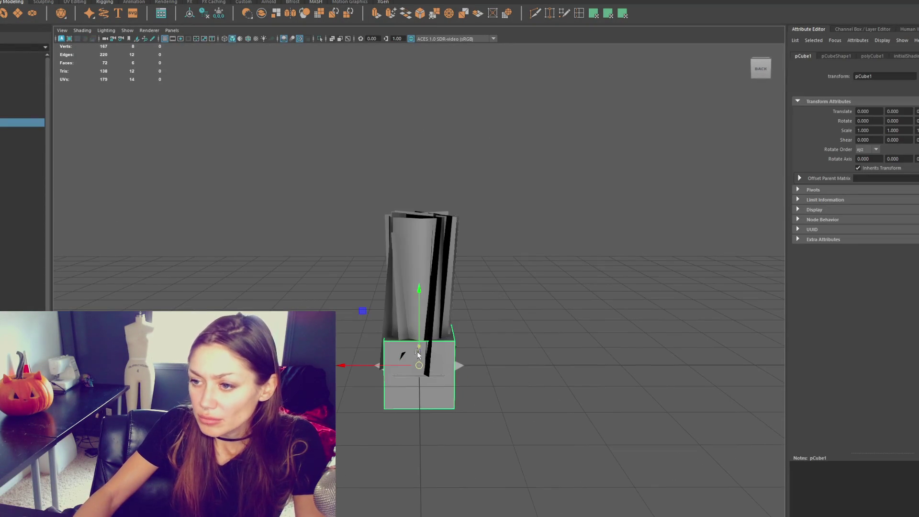
Step: Delete five of the cube's faces and raise the remaining base face
click(446, 397)
key(Delete)
click(478, 484)
mouse_move(517, 483)
alt+mouse_down()
mouse_move(438, 372)
mouse_move(436, 412)
alt+mouse_up()
click(441, 404)
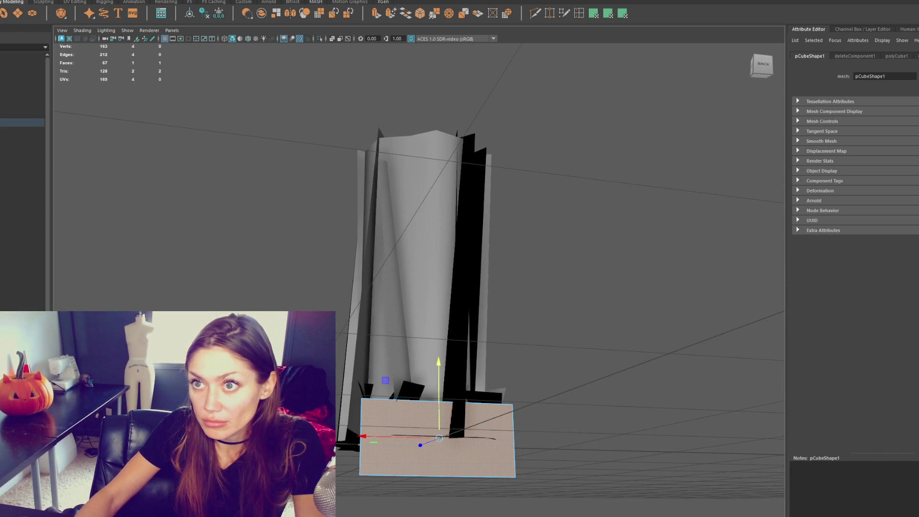
mouse_move(438, 403)
mouse_down()
mouse_move(439, 379)
mouse_move(523, 394)
mouse_up()
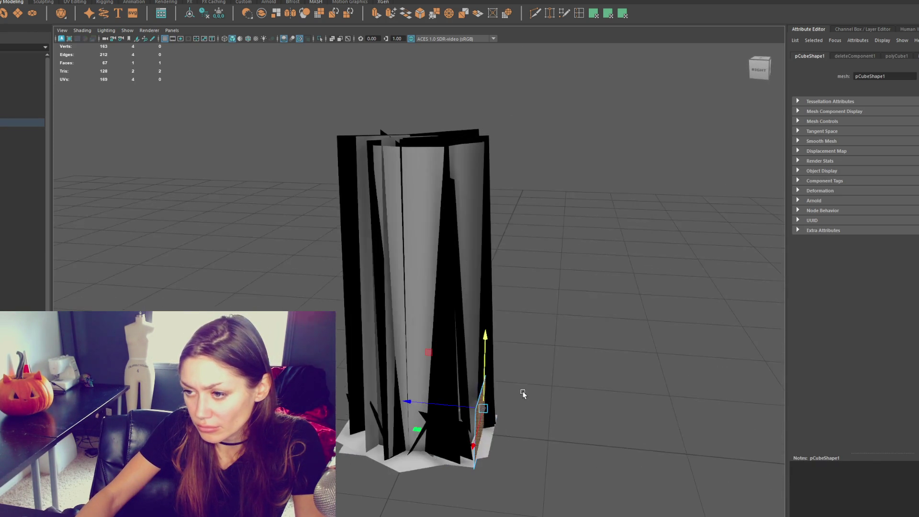
mouse_move(453, 412)
alt+mouse_down()
mouse_move(501, 389)
mouse_move(417, 393)
mouse_move(413, 410)
mouse_move(418, 374)
mouse_move(410, 390)
alt+mouse_up()
Step: Extrude the base face twice to form the root cards, undoing an unwanted move
key(ctrl+e)
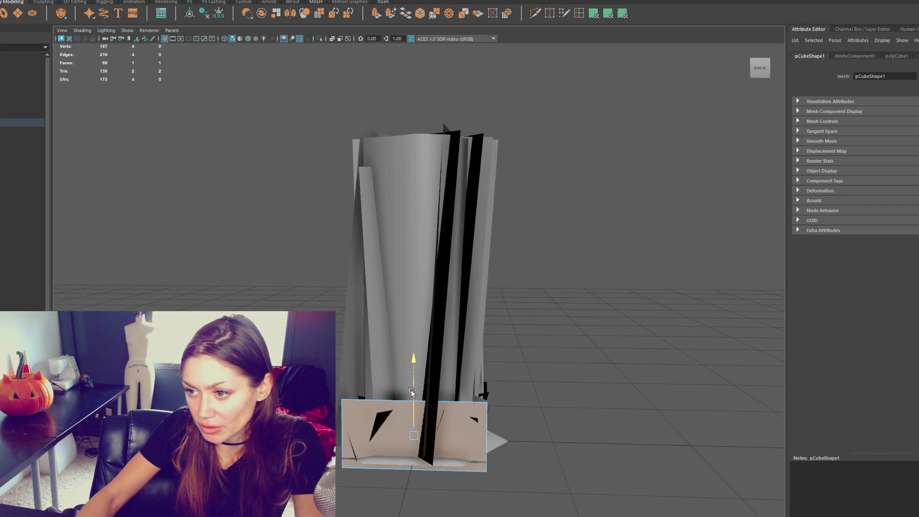
mouse_move(412, 435)
alt+mouse_down()
mouse_move(406, 416)
mouse_move(518, 397)
alt+mouse_up()
key(ctrl+e)
drag(463, 392, 462, 368)
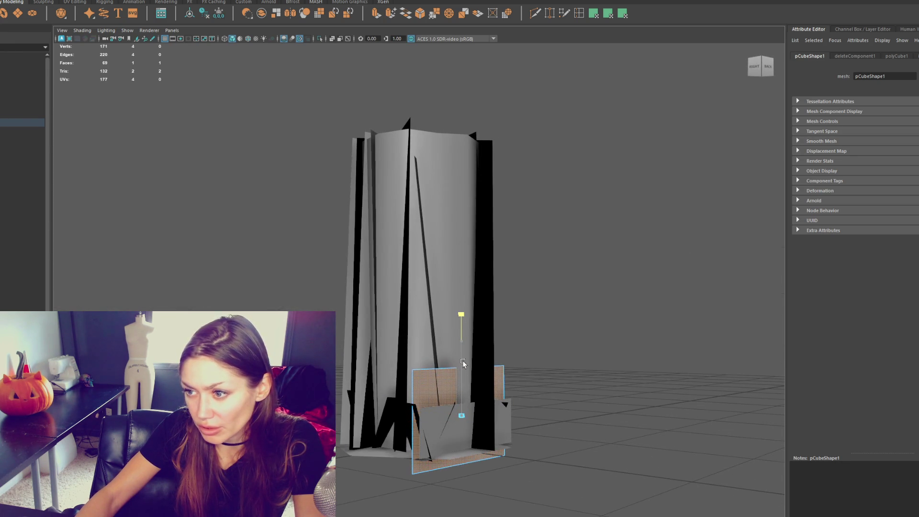
scroll(462, 368, down, 3)
mouse_move(445, 336)
mouse_down()
mouse_move(446, 206)
mouse_move(467, 259)
mouse_move(486, 250)
mouse_move(439, 213)
mouse_up()
key(ctrl+z)
key(ctrl+z)
key(ctrl+z)
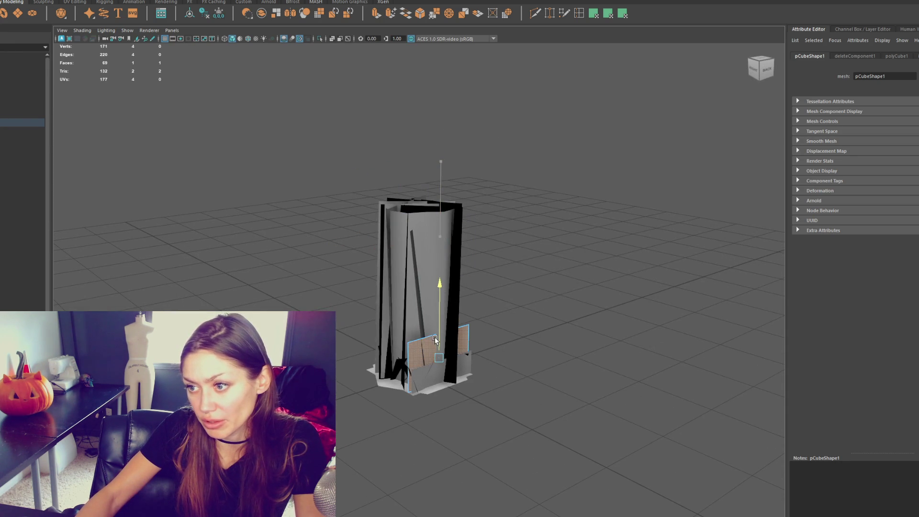
alt+drag(418, 345, 483, 364)
scroll(483, 364, up, 3)
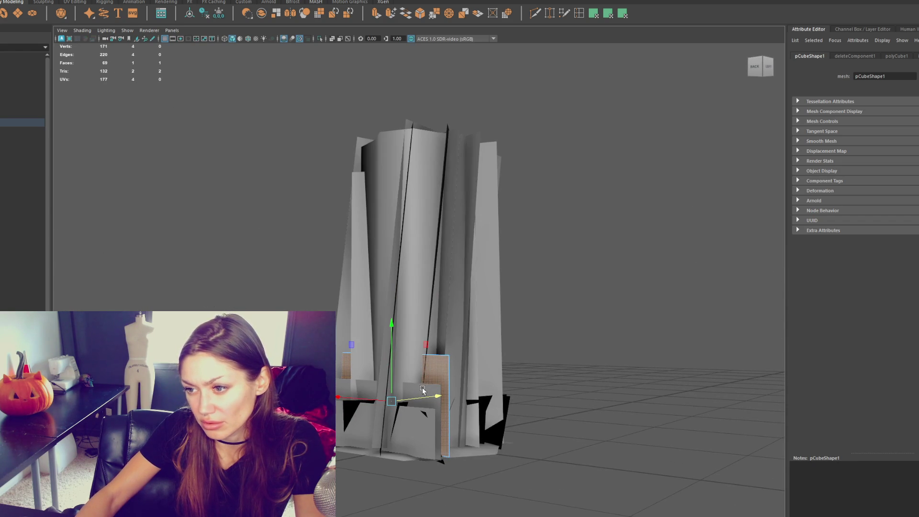
Step: Pick through the root cards around the column base, isolating pCube2 and re-adding the others
click(391, 376)
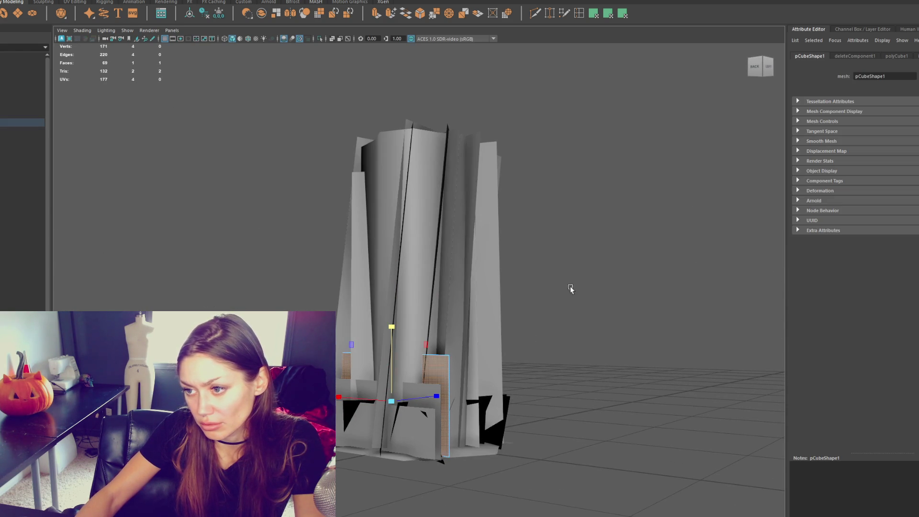
click(558, 310)
click(398, 386)
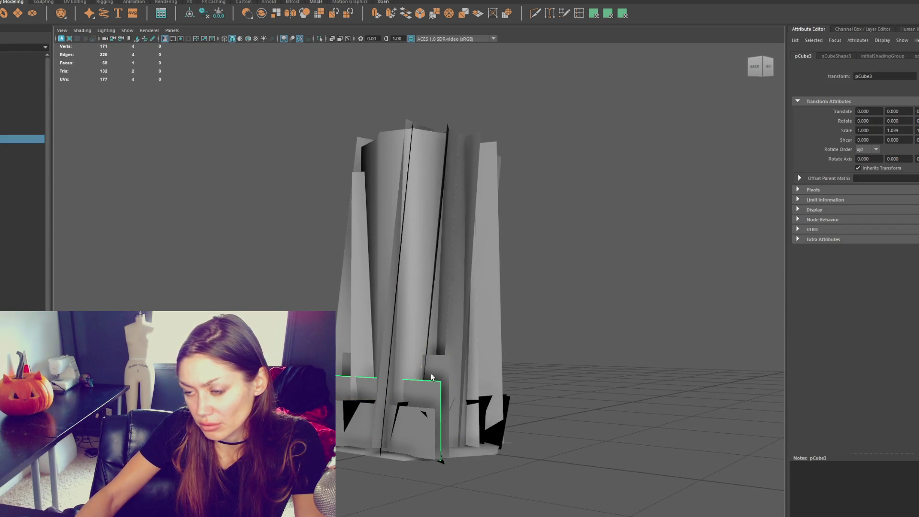
shift+click(429, 396)
shift+click(441, 421)
shift+click(410, 429)
mouse_move(445, 409)
alt+mouse_down()
mouse_move(530, 368)
mouse_move(595, 369)
mouse_move(478, 429)
alt+mouse_up()
click(478, 429)
key(d)
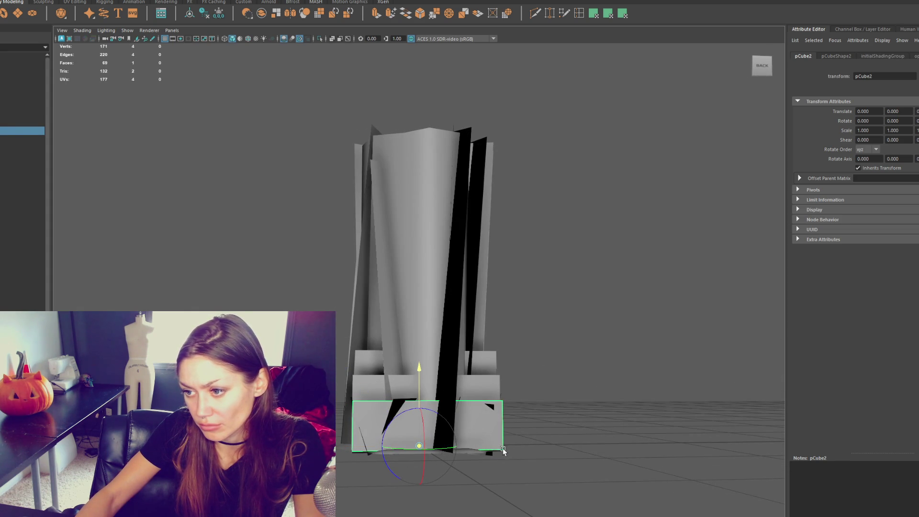
mouse_move(503, 447)
alt+mouse_down()
mouse_move(549, 457)
mouse_move(381, 390)
alt+mouse_up()
shift+click(380, 390)
shift+click(388, 383)
Step: In wireframe, select six vertices near the base, then restore shaded, fully lit display
key(4)
click(424, 417)
mouse_move(424, 417)
alt+mouse_down()
mouse_move(426, 496)
mouse_move(349, 431)
mouse_move(362, 420)
alt+mouse_up()
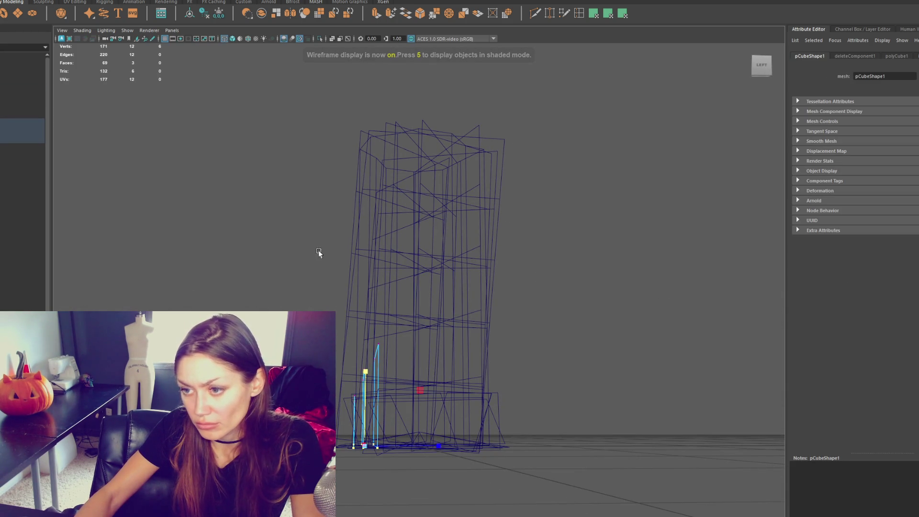
alt+drag(258, 339, 343, 335)
key(5)
key(7)
right_drag(498, 248, 531, 242)
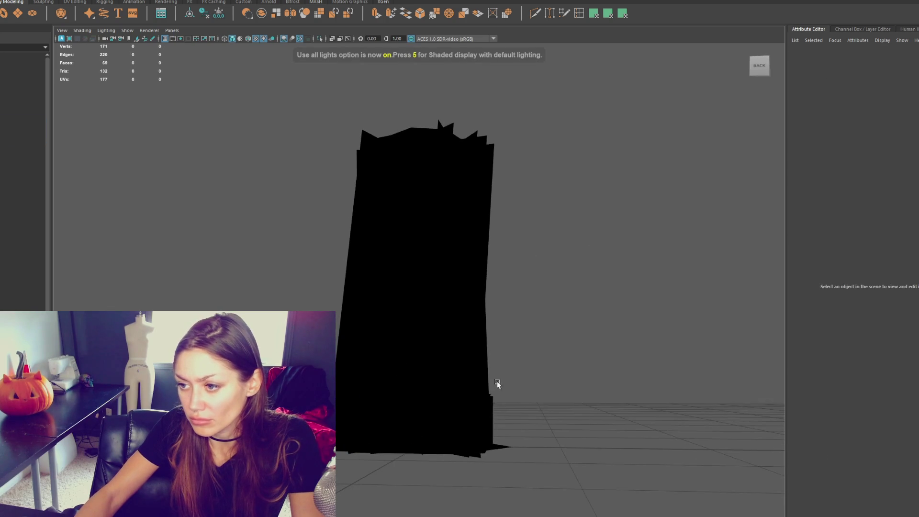
key(4)
Step: Select the three root card planes and open the UV Editor
click(378, 386)
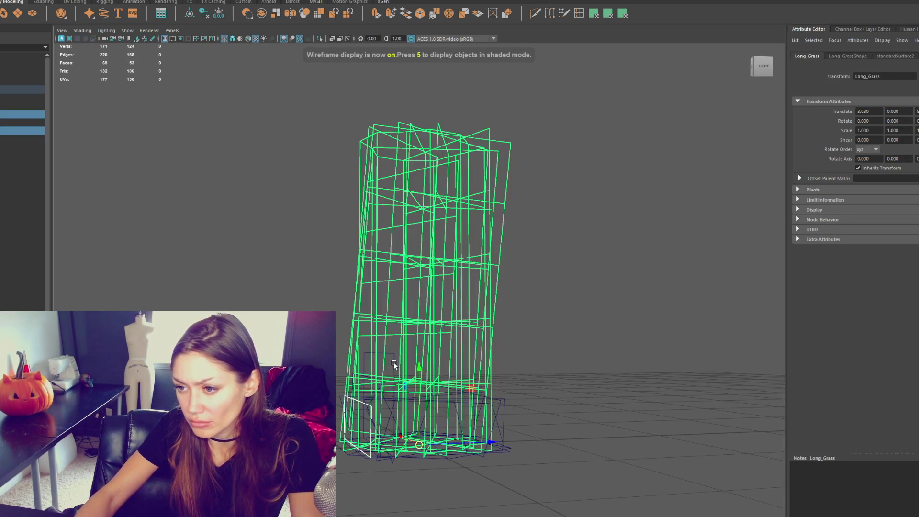
click(381, 386)
shift+click(366, 409)
shift+click(383, 416)
alt+drag(386, 418, 564, 426)
click(263, 1)
click(263, 2)
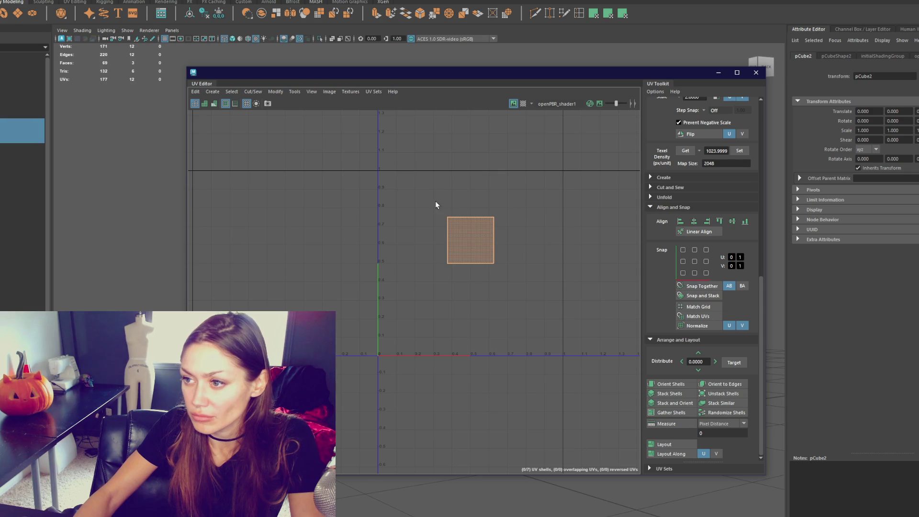
Step: Orient the three UV shells and stack them into one column
drag(488, 199, 401, 326)
right_drag(521, 228, 412, 225)
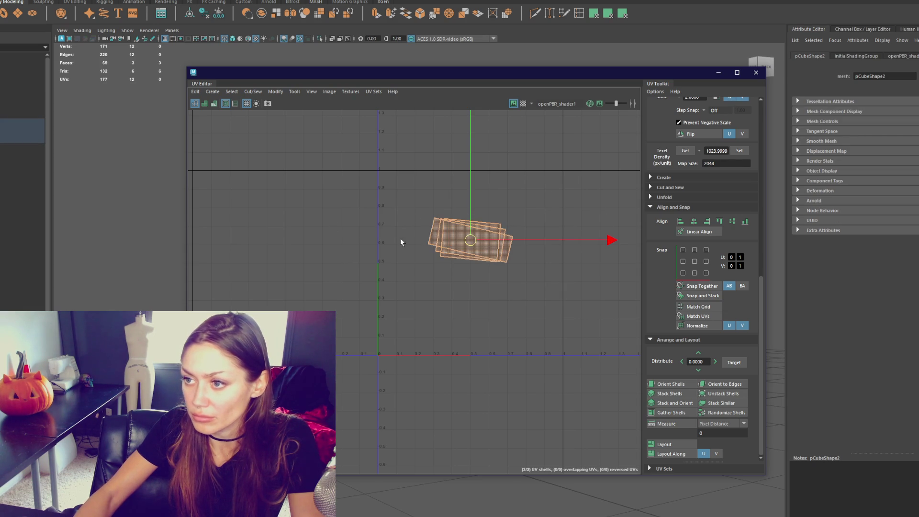
click(670, 384)
click(574, 311)
drag(462, 261, 425, 323)
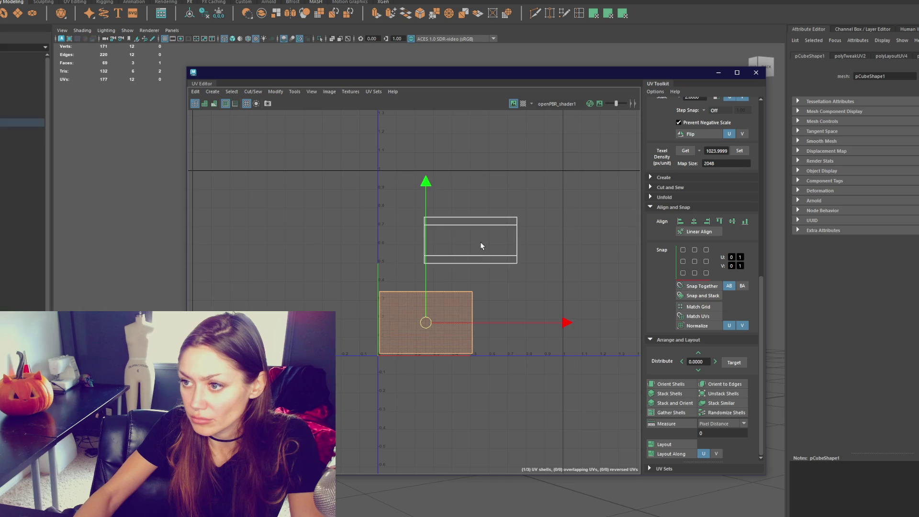
click(472, 243)
drag(471, 241, 426, 265)
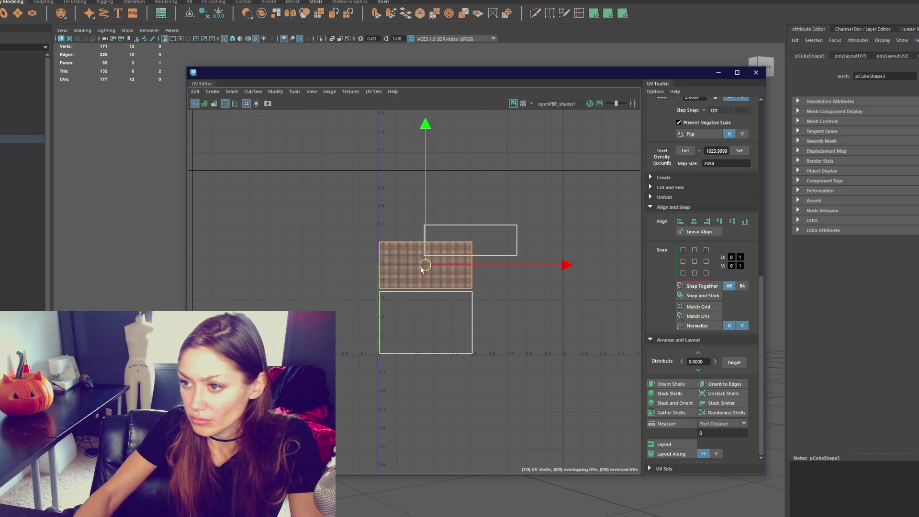
click(464, 252)
drag(470, 240, 427, 226)
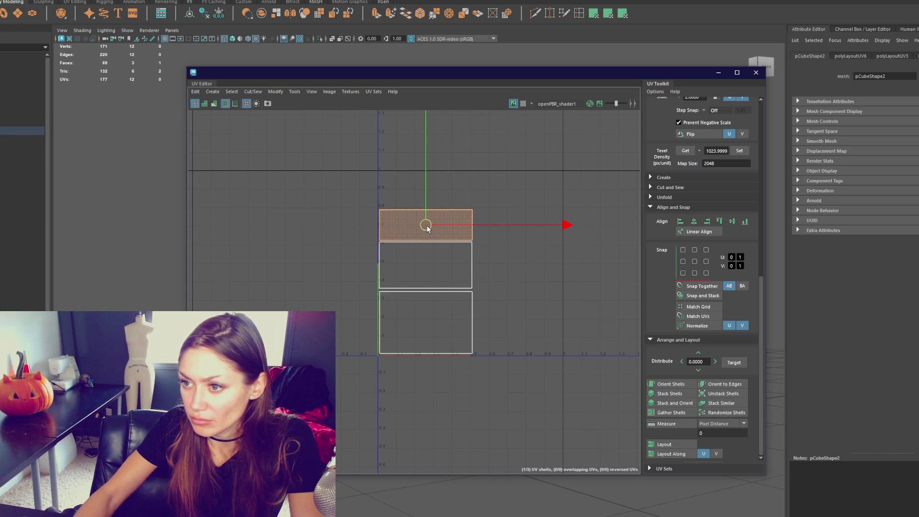
Step: Scale the three stacked UV shells larger
drag(512, 192, 459, 335)
key(r)
mouse_move(425, 281)
mouse_down()
mouse_move(443, 277)
mouse_move(444, 262)
mouse_move(438, 271)
mouse_up()
key(w)
key(r)
key(w)
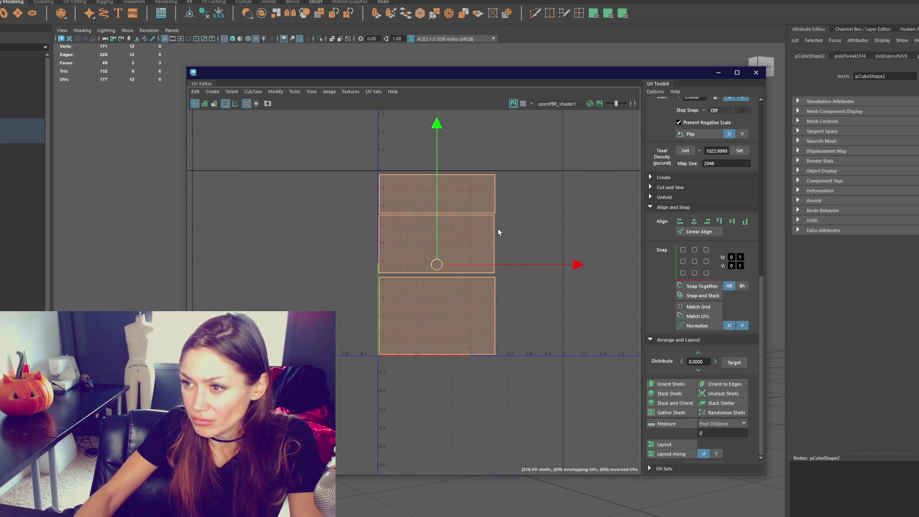
Step: Rotate the top UV shell 90° to stand upright
click(452, 218)
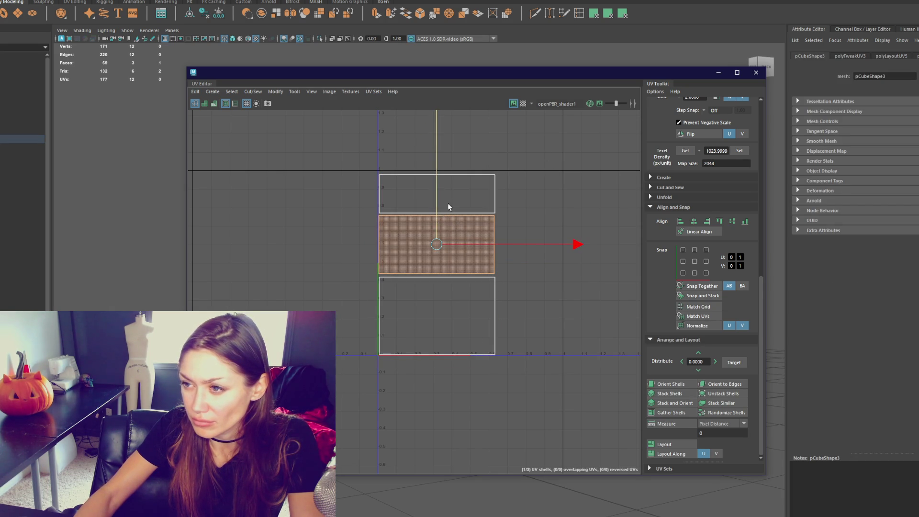
click(454, 203)
key(e)
mouse_move(564, 236)
mouse_down()
mouse_move(412, 332)
mouse_move(426, 246)
mouse_move(517, 281)
mouse_move(514, 301)
mouse_up()
key(w)
Step: Scale all shells up to fill the 0–1 UV space and close the UV Editor
drag(317, 405, 316, 404)
key(r)
mouse_move(457, 287)
mouse_down()
mouse_move(479, 277)
mouse_move(469, 273)
mouse_up()
key(w)
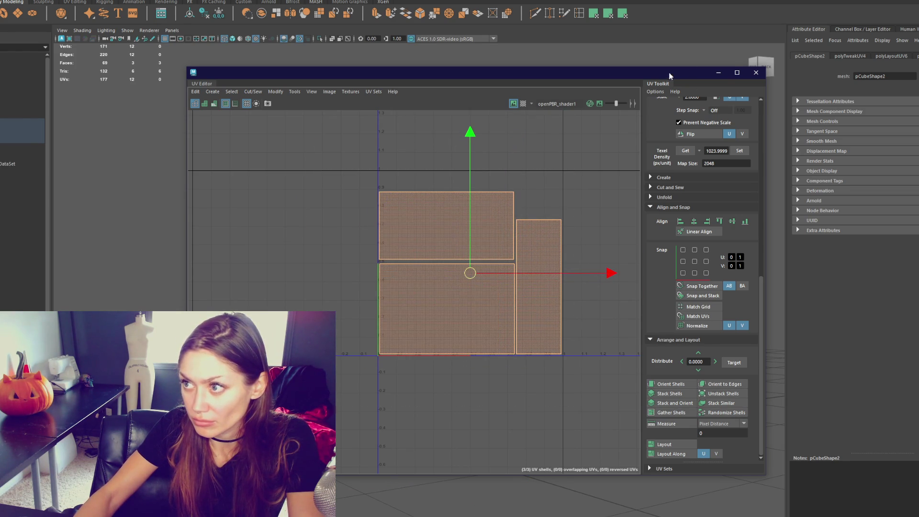
click(756, 73)
click(420, 138)
mouse_move(420, 138)
alt+mouse_down()
mouse_move(468, 391)
mouse_move(521, 364)
mouse_move(509, 379)
alt+mouse_up()
Step: Select the other two root cards and combine all three into mesh pCube4
shift+click(511, 393)
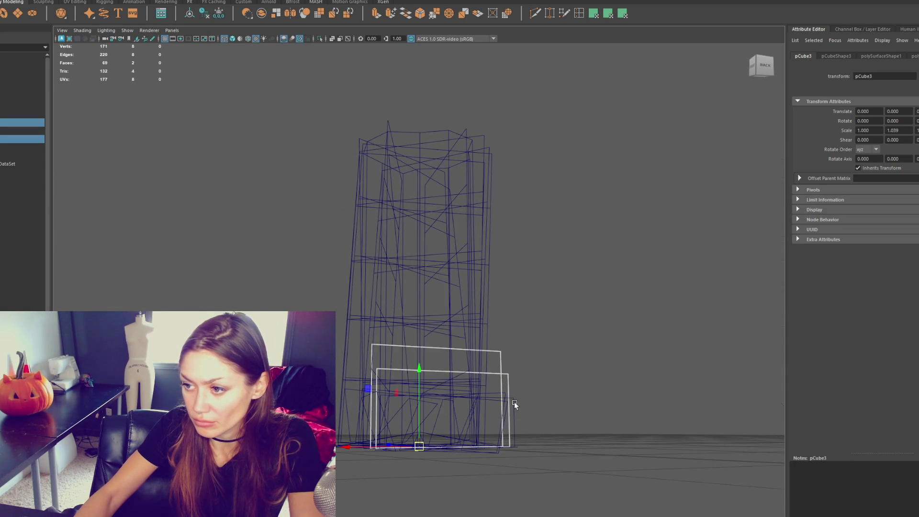
shift+click(513, 401)
click(72, 0)
click(91, 7)
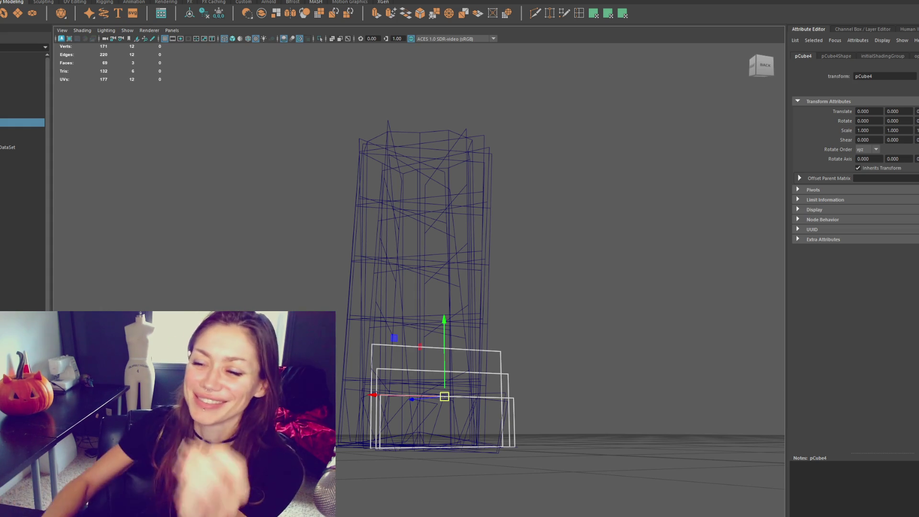
mouse_move(431, 249)
alt+mouse_down()
mouse_move(459, 247)
mouse_move(239, 252)
alt+mouse_up()
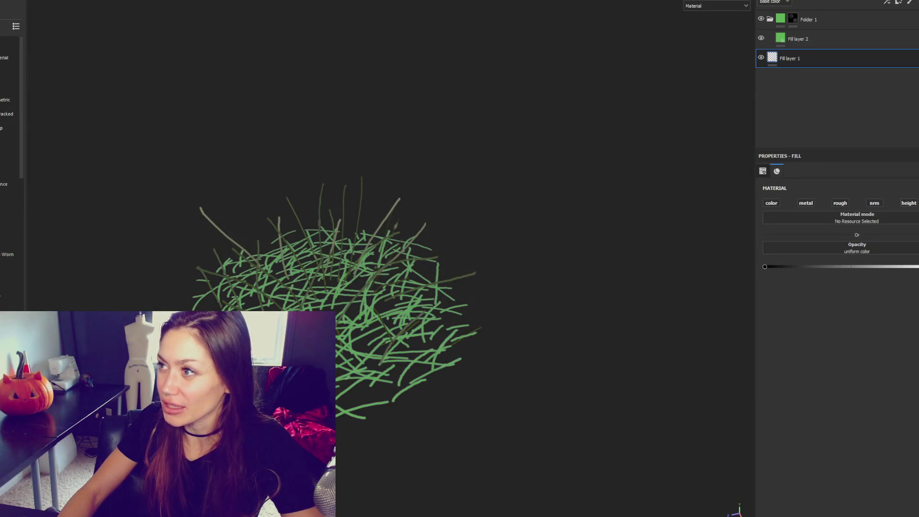
Step: Nudge Fill layer 2's Height up, then export to the export folder with Unity HD Render Pipeline (Metallic Standard)
click(790, 45)
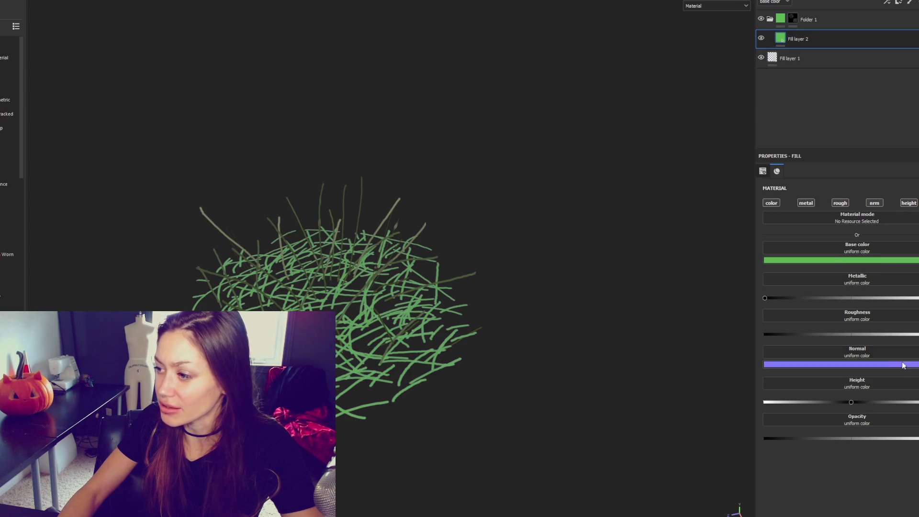
click(856, 402)
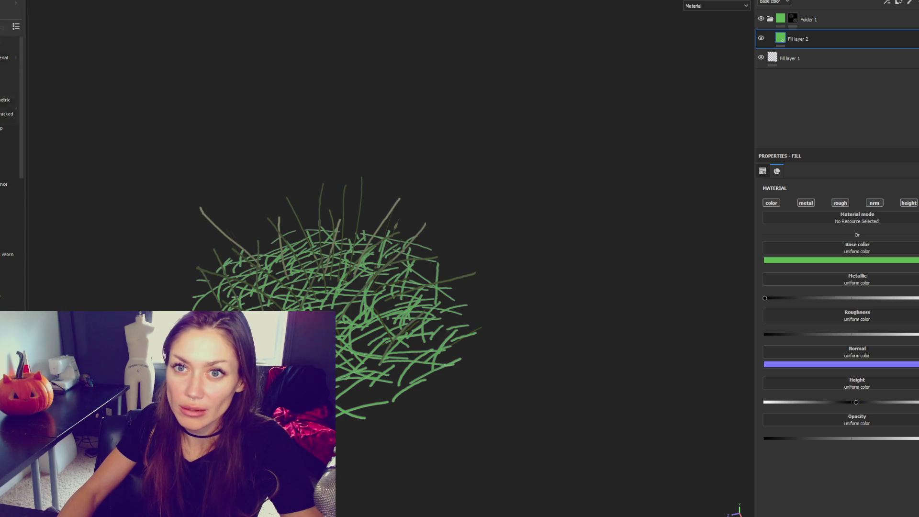
click(9, 96)
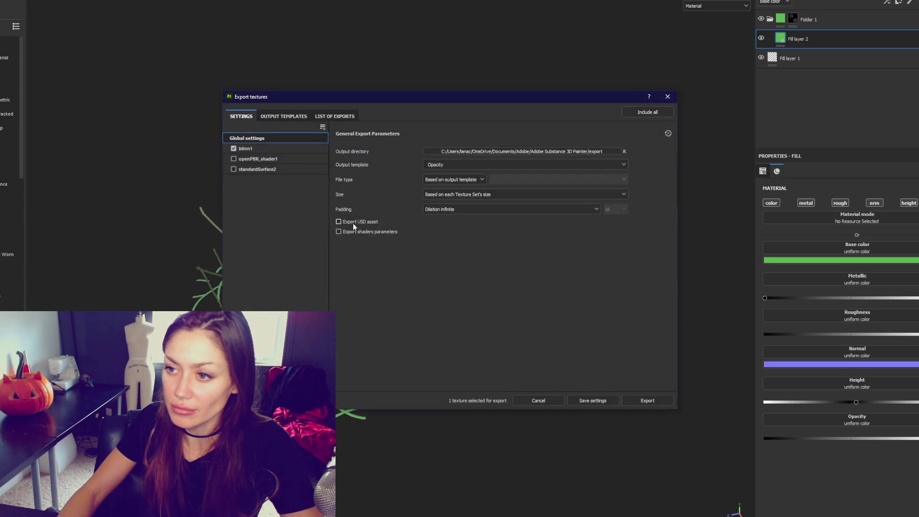
click(455, 151)
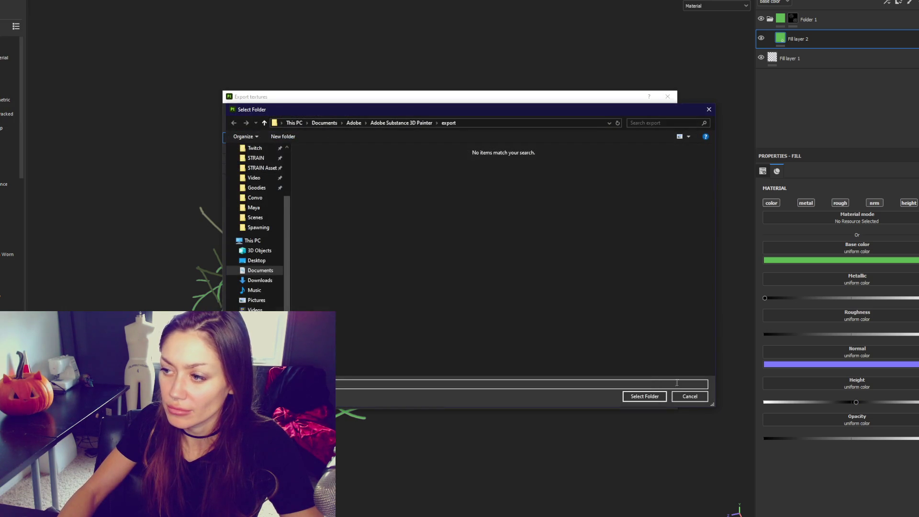
click(697, 395)
click(497, 164)
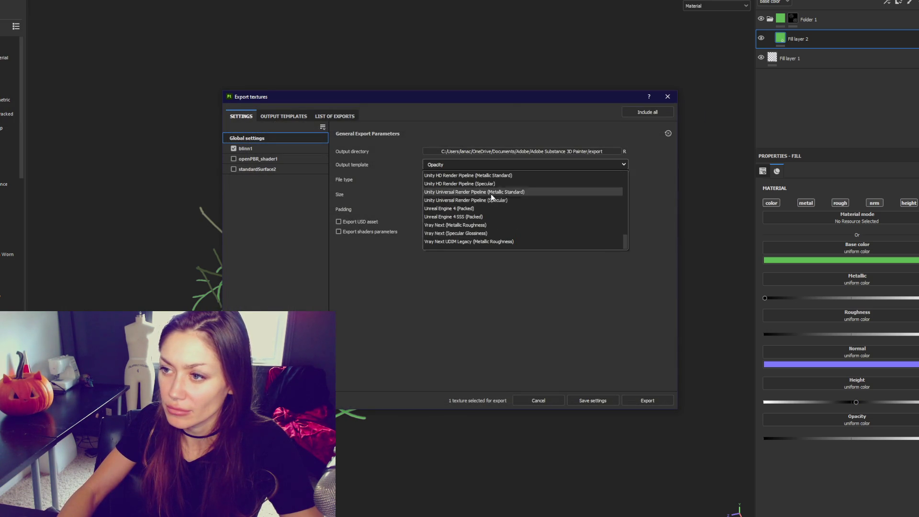
click(510, 230)
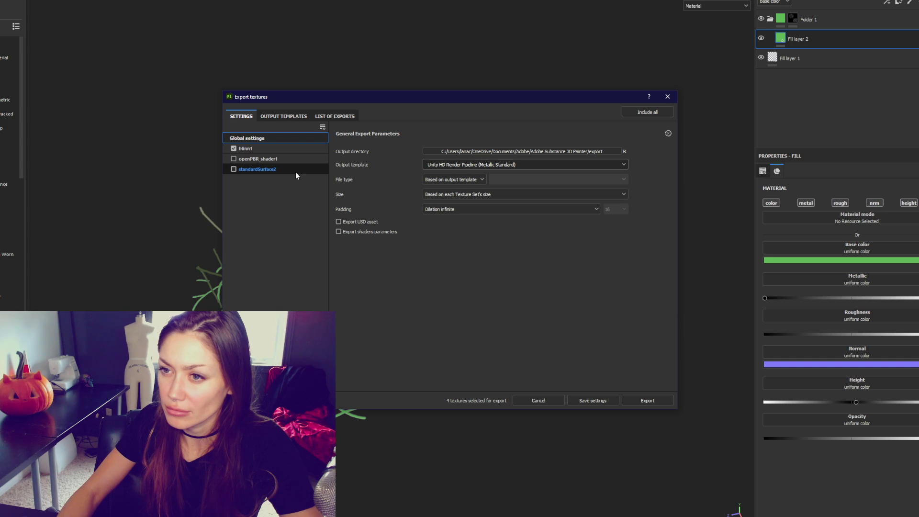
click(649, 400)
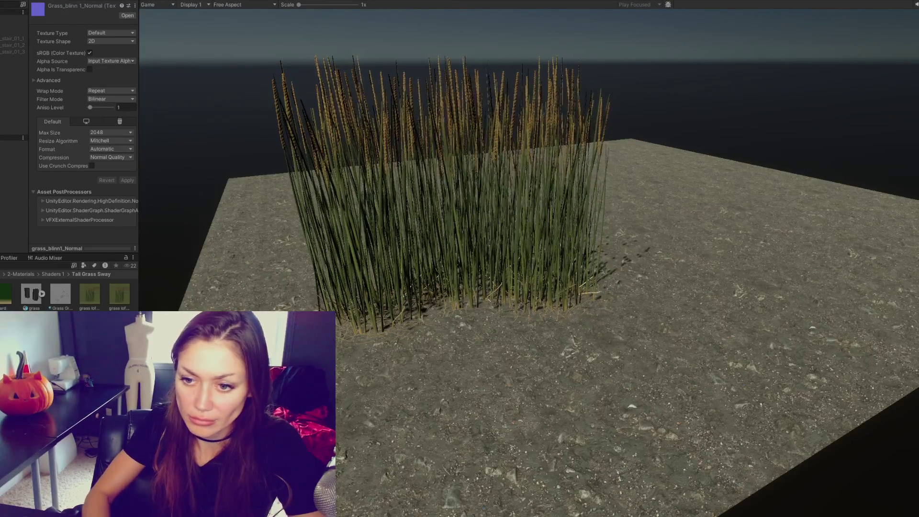
Step: Confirm the 'grass ground' texture name and assign the purple normal map to the ground material's Normal Map
key(Return)
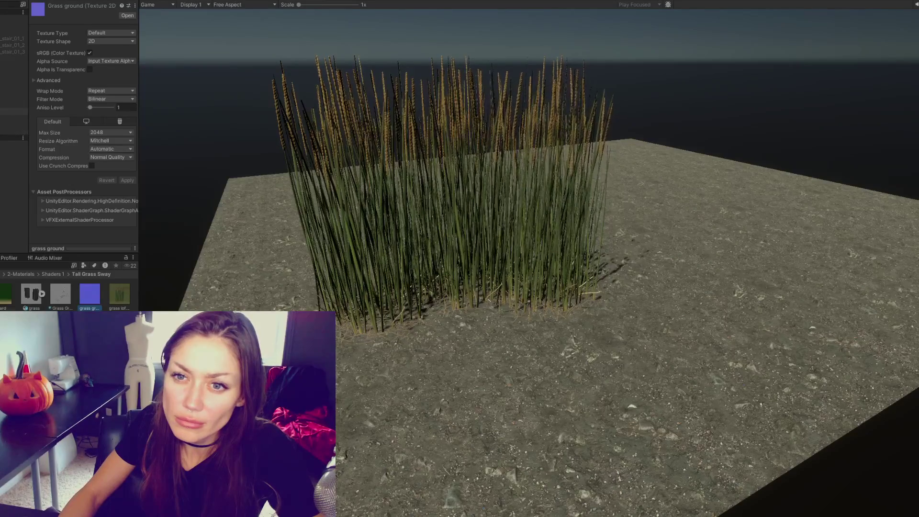
click(15, 111)
scroll(83, 106, down, 3)
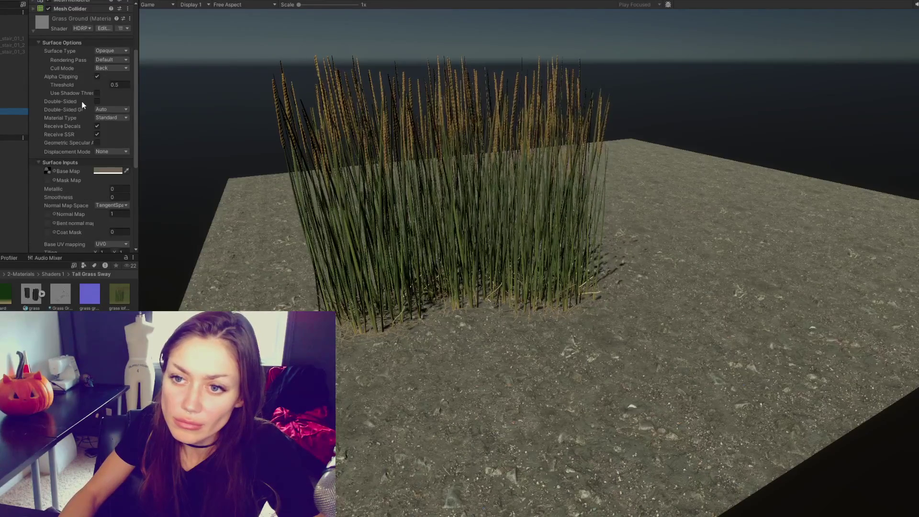
scroll(83, 105, down, 3)
scroll(73, 178, down, 3)
drag(73, 178, 48, 102)
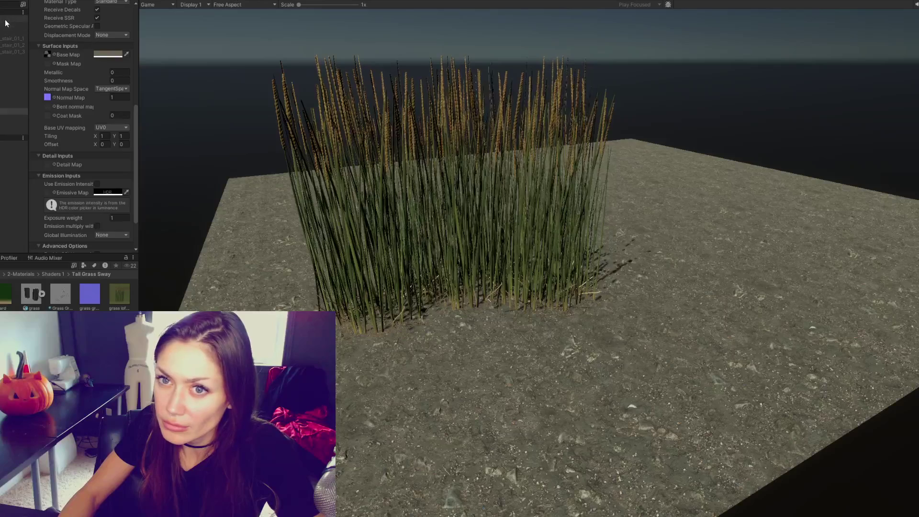
Step: Switch between Scene and Game views to check the grass clump on the normal-mapped ground
key(ctrl+p)
scroll(526, 216, up, 5)
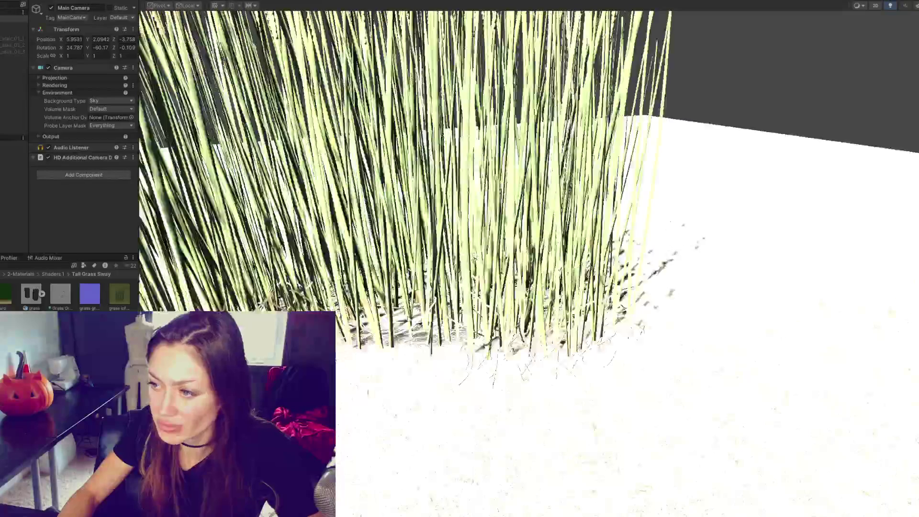
key(ctrl+p)
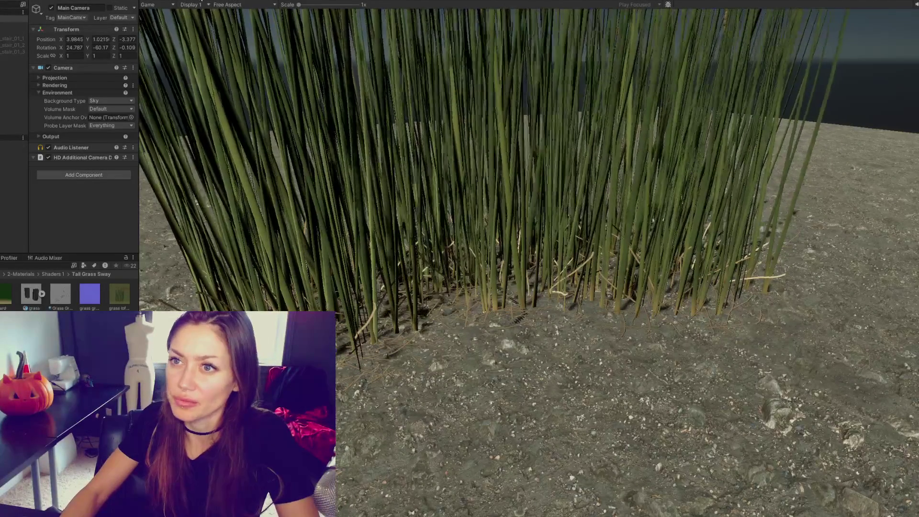
key(ctrl+1)
scroll(531, 181, down, 10)
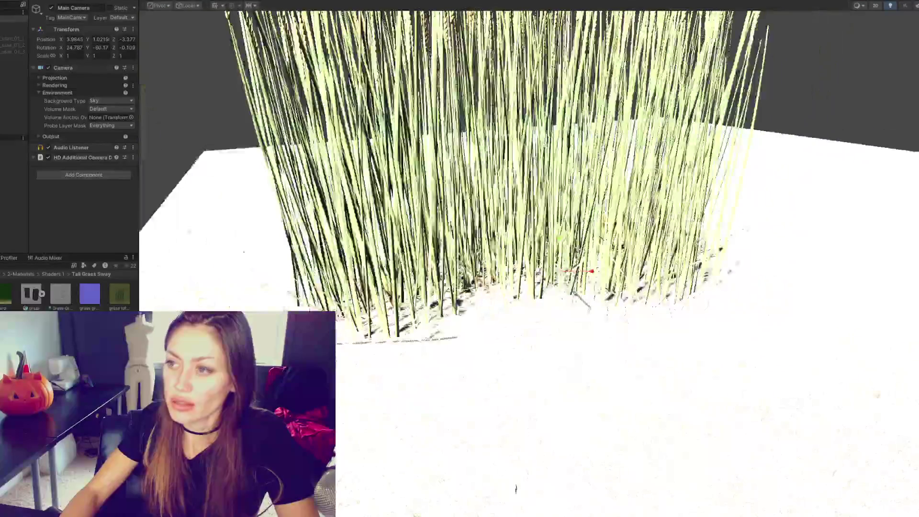
scroll(532, 182, up, 1)
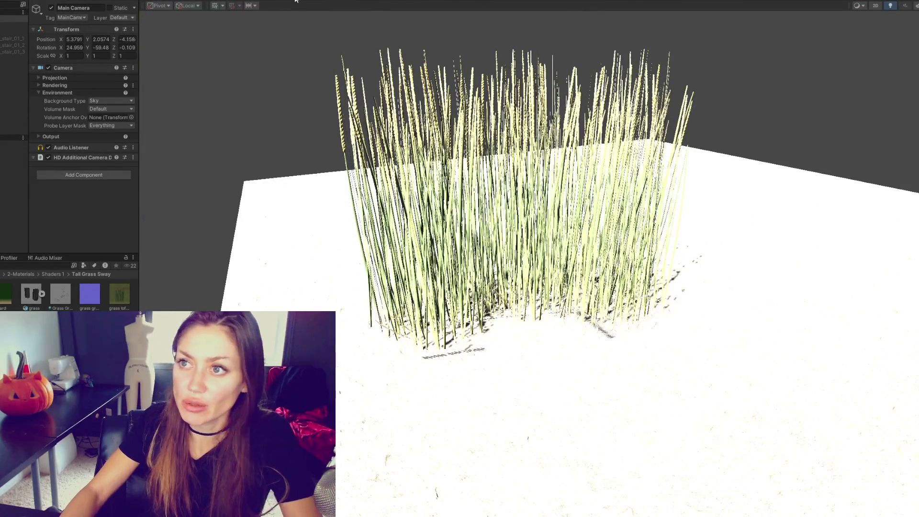
key(ctrl+2)
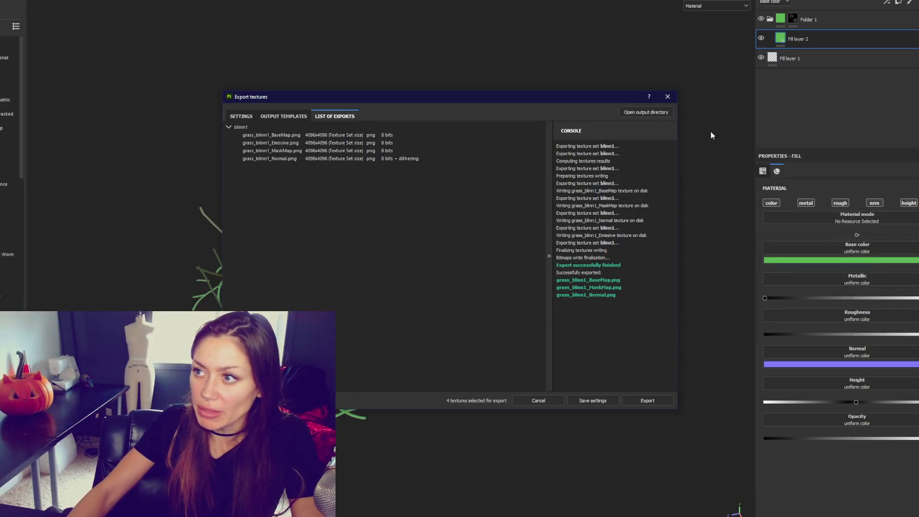
Step: Close the texture export window and select the Roots object in the Hierarchy
click(667, 96)
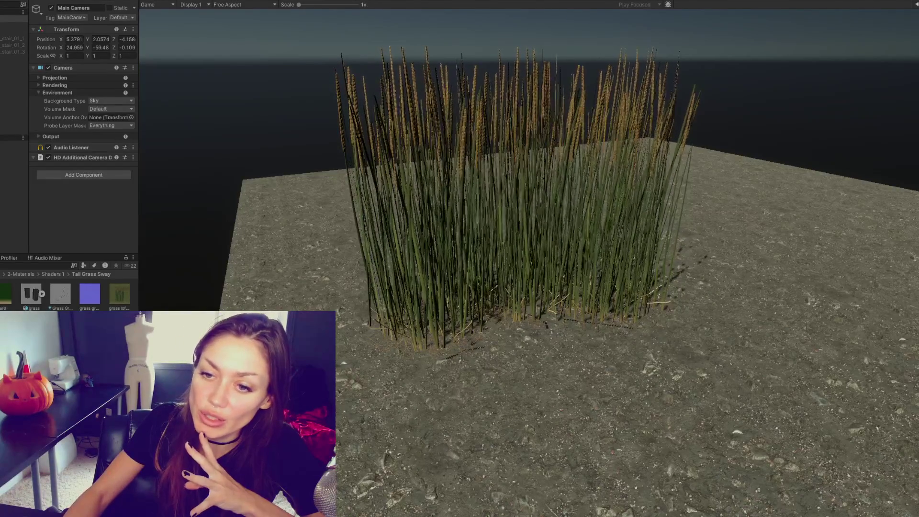
click(14, 111)
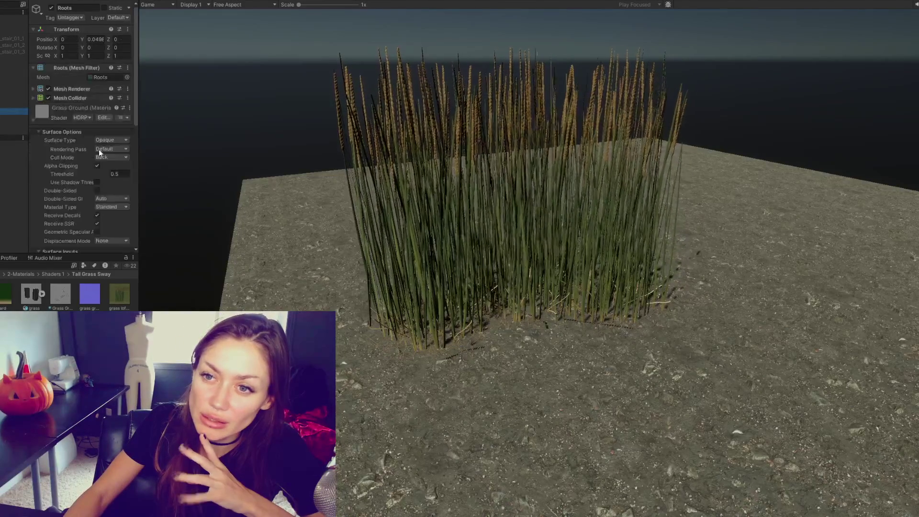
Step: Darken the Roots Base Map colour to olive-brown (118, 101, 67), then select Long_Grass in Maya
scroll(99, 133, down, 5)
click(99, 126)
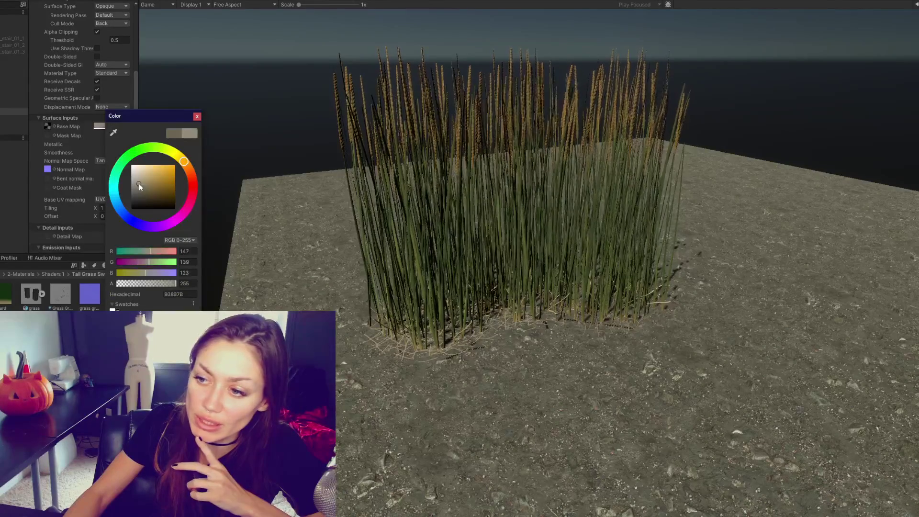
mouse_move(139, 184)
mouse_down()
mouse_move(148, 200)
mouse_move(153, 190)
mouse_up()
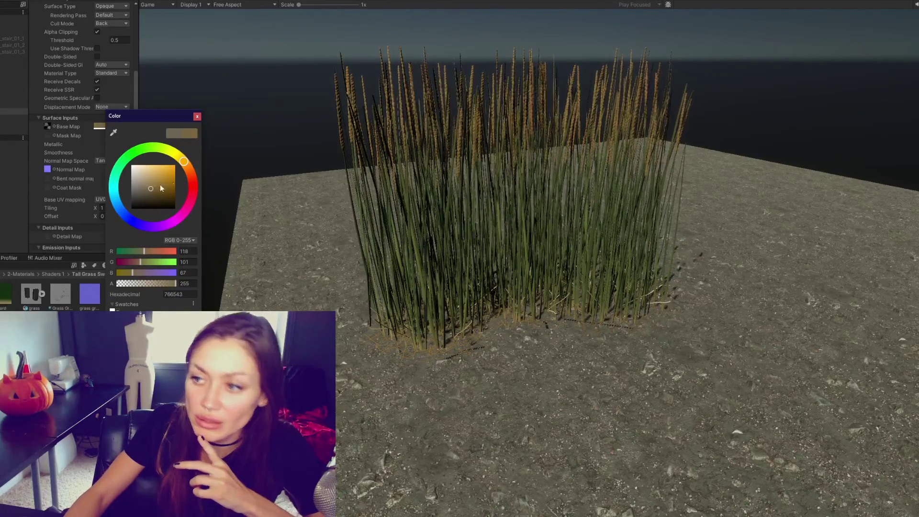
click(261, 125)
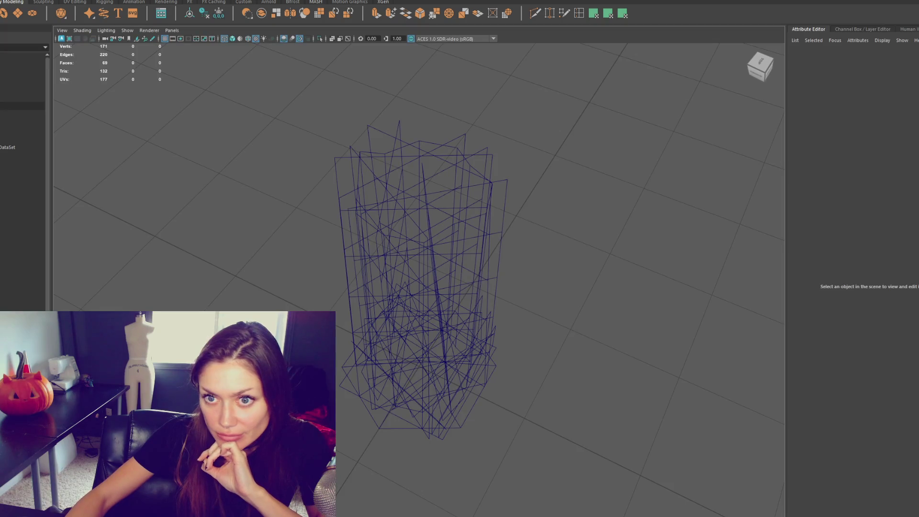
click(22, 114)
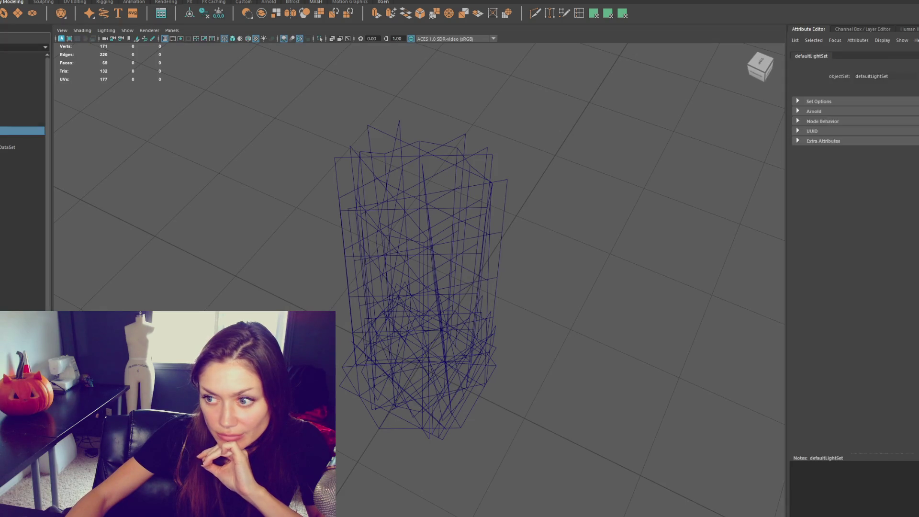
Step: Rename the small pCube4 card at the grass base to Short_Grass_2
click(22, 131)
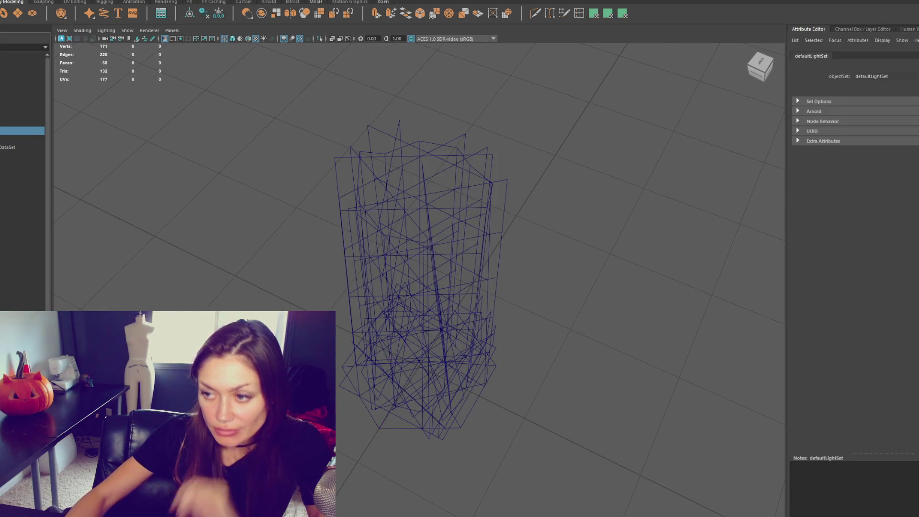
scroll(372, 314, down, 10)
scroll(419, 308, up, 5)
click(464, 346)
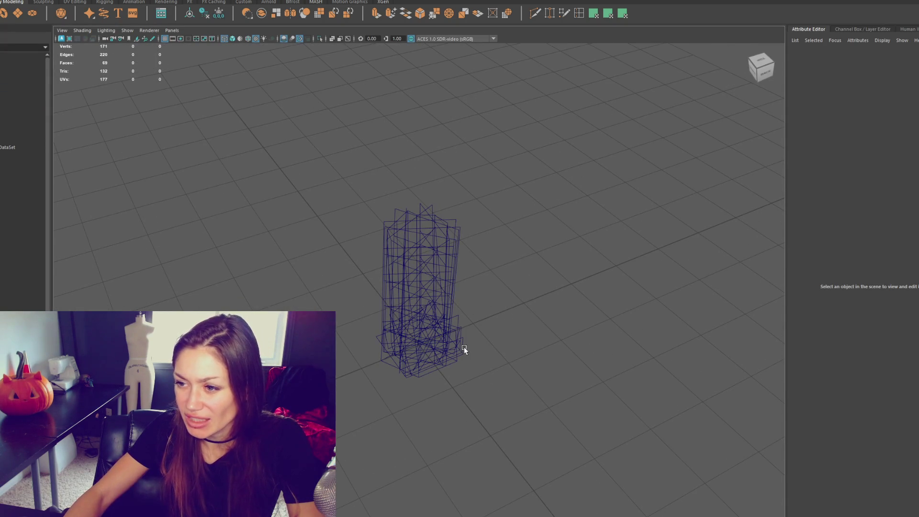
click(461, 347)
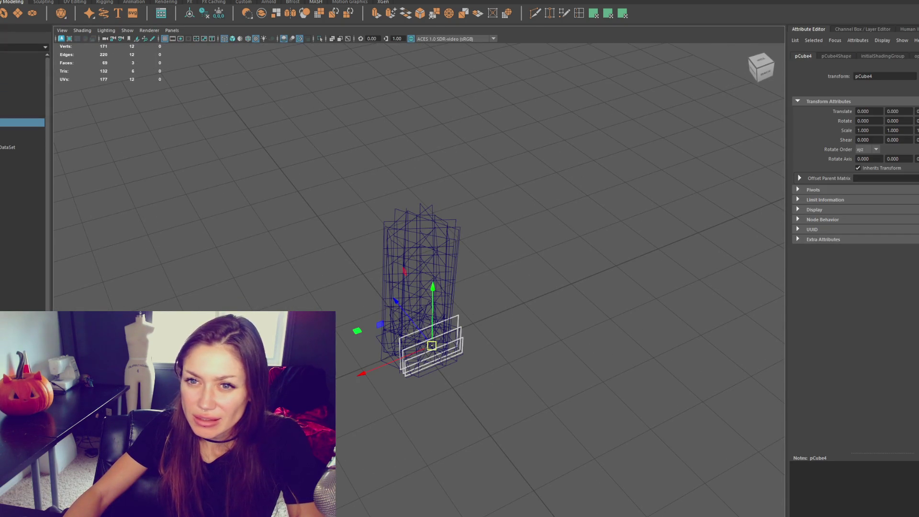
double_click(22, 123)
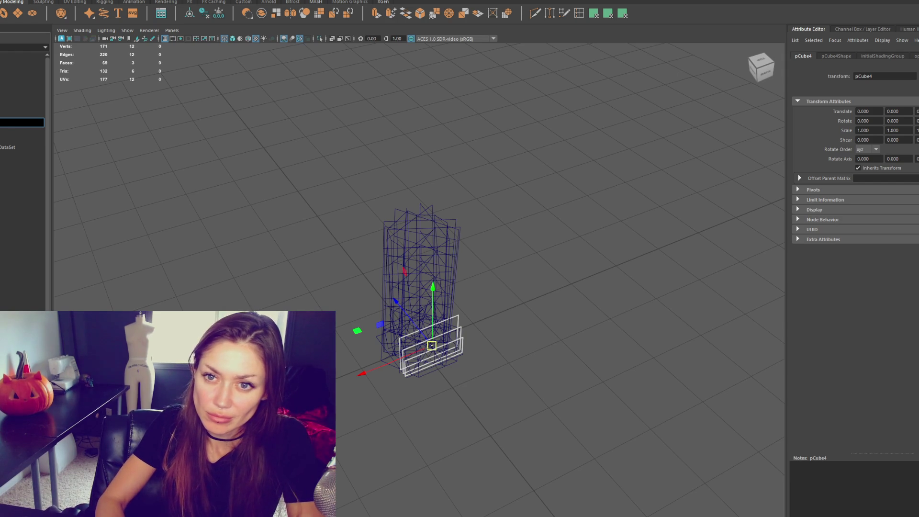
key(Return)
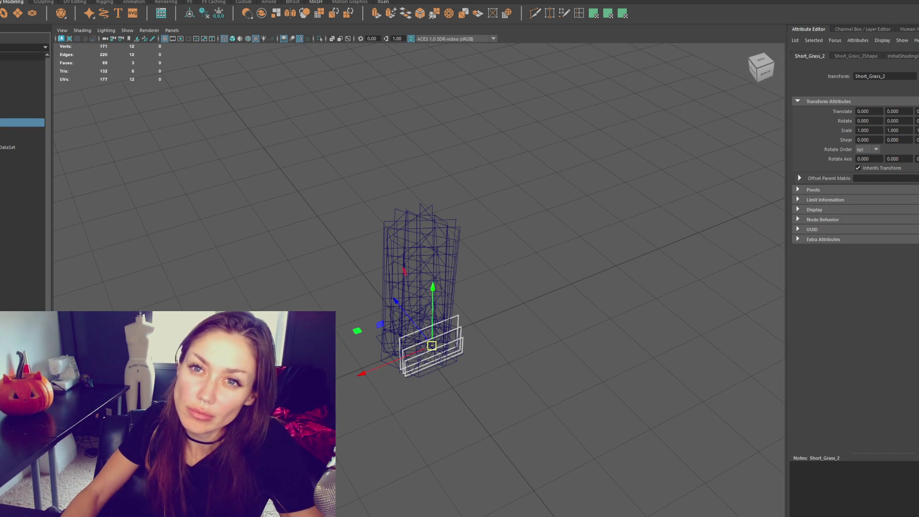
Step: Use the File menu, then select Roots together with Short_Grass_2
click(9, 0)
click(19, 88)
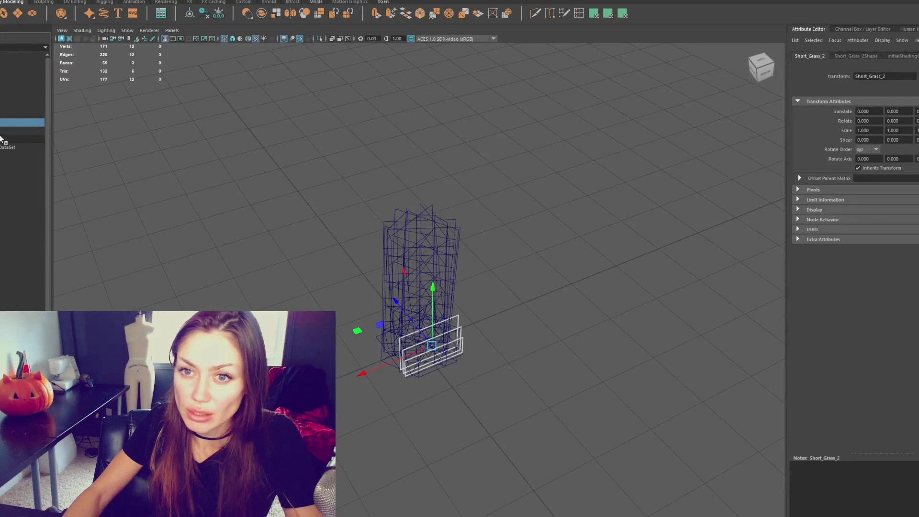
click(454, 361)
shift+click(463, 343)
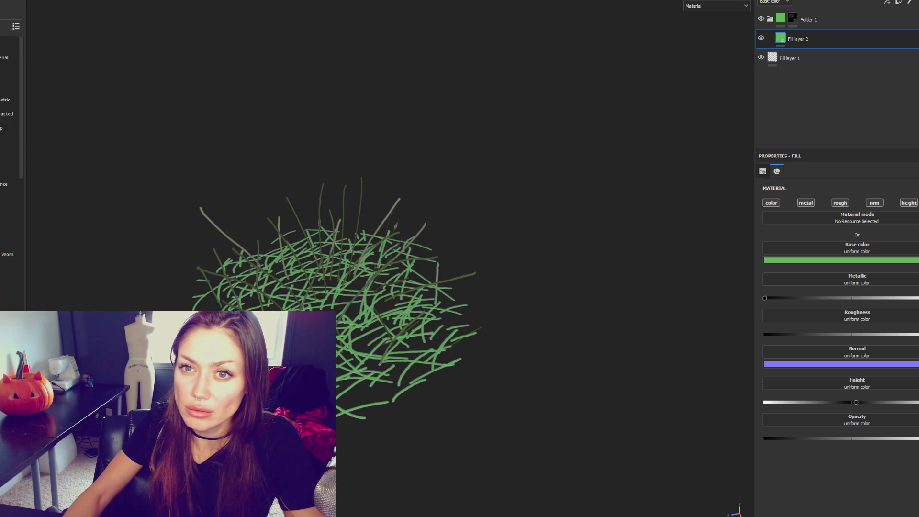
key(Return)
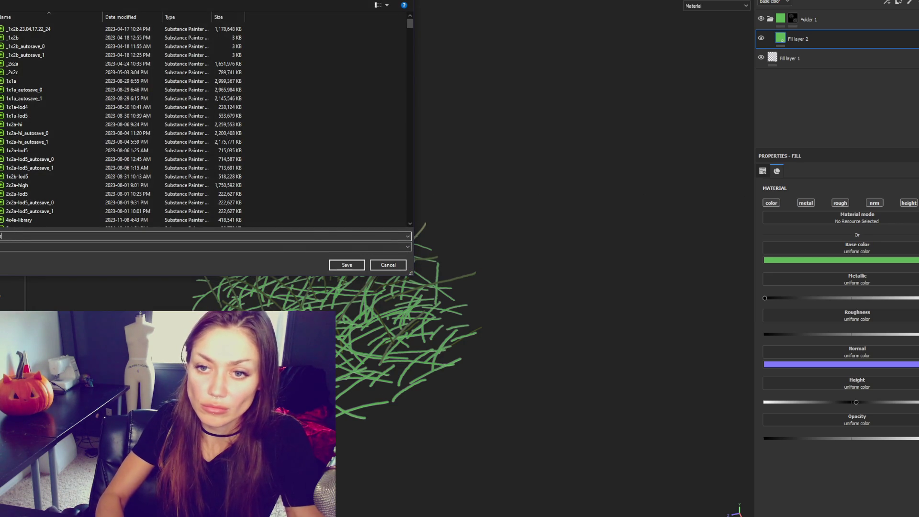
key(Escape)
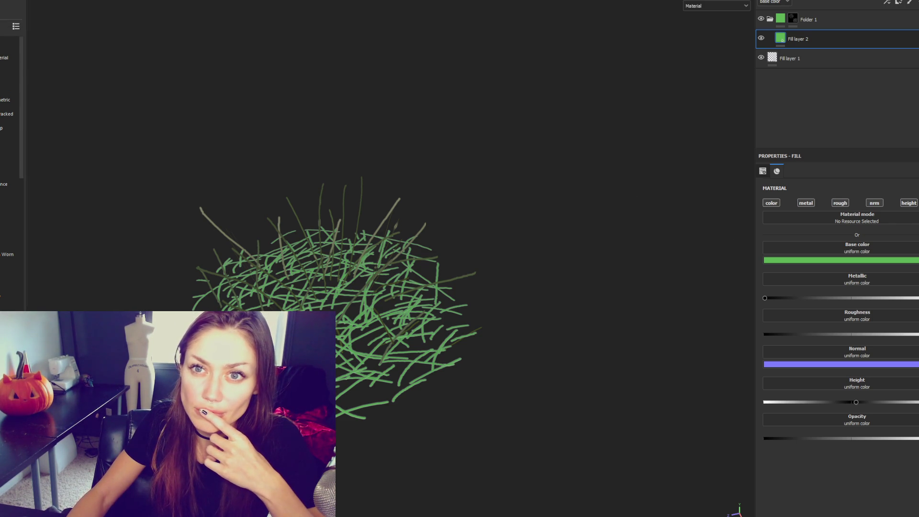
Step: Create a new project from Short Grass For texturing.fbx and frame the upright cards in view
key(ctrl+n)
click(543, 162)
double_click(617, 204)
click(488, 366)
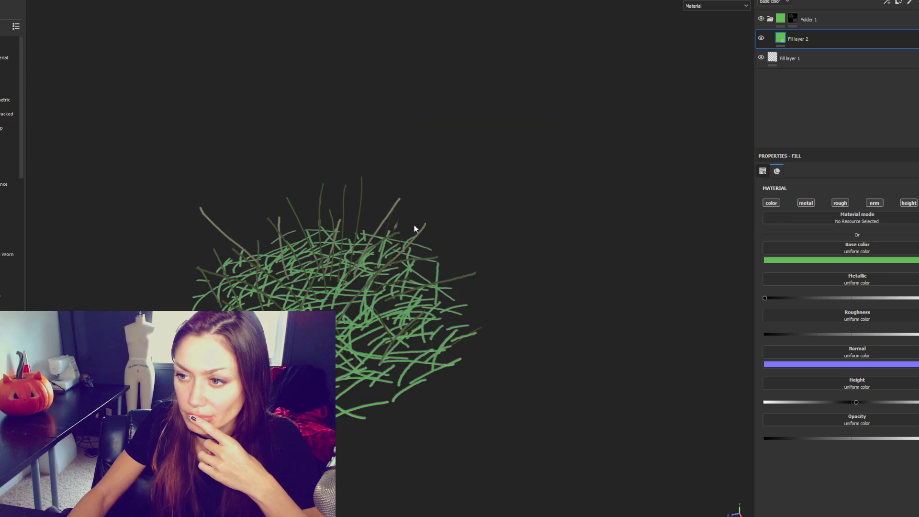
mouse_move(409, 211)
alt+mouse_down()
mouse_move(513, 182)
mouse_move(58, 213)
alt+mouse_up()
scroll(303, 177, up, 5)
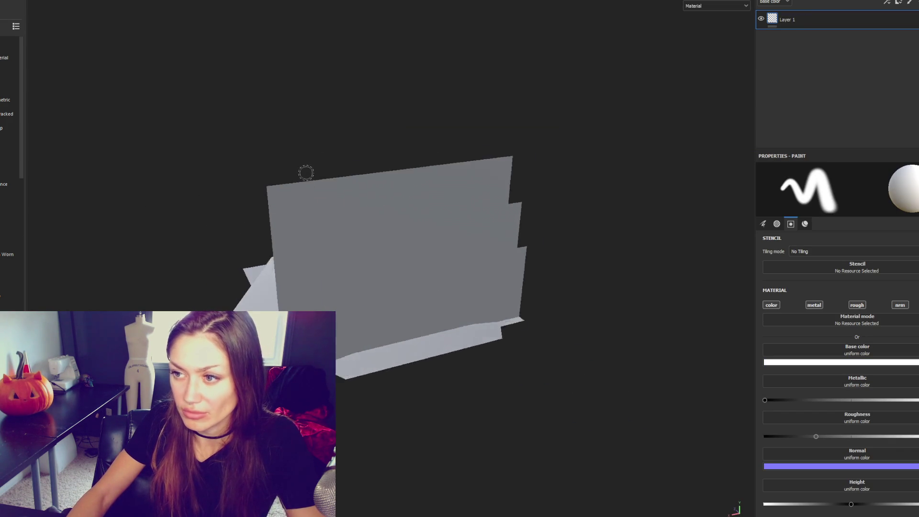
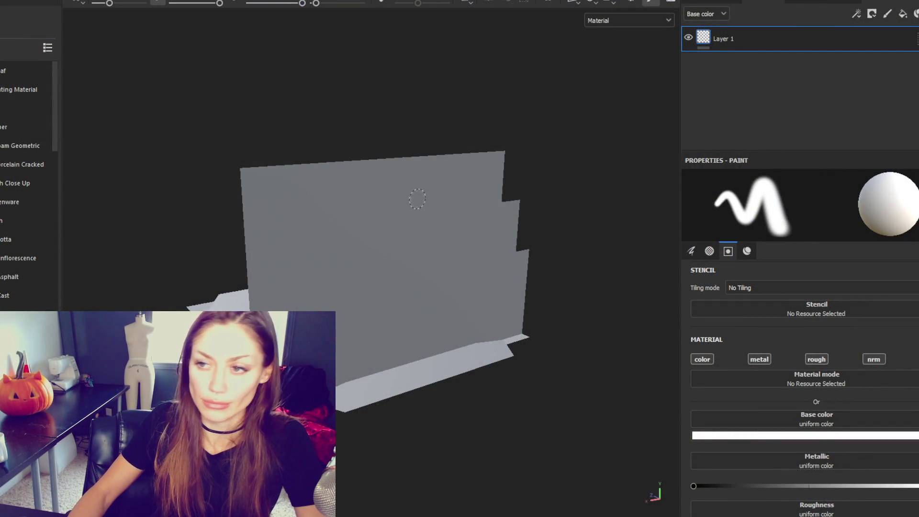
Step: Add a folder and a fill layer above Layer 1, collapse the folder, and select Layer 1
scroll(312, 150, up, 3)
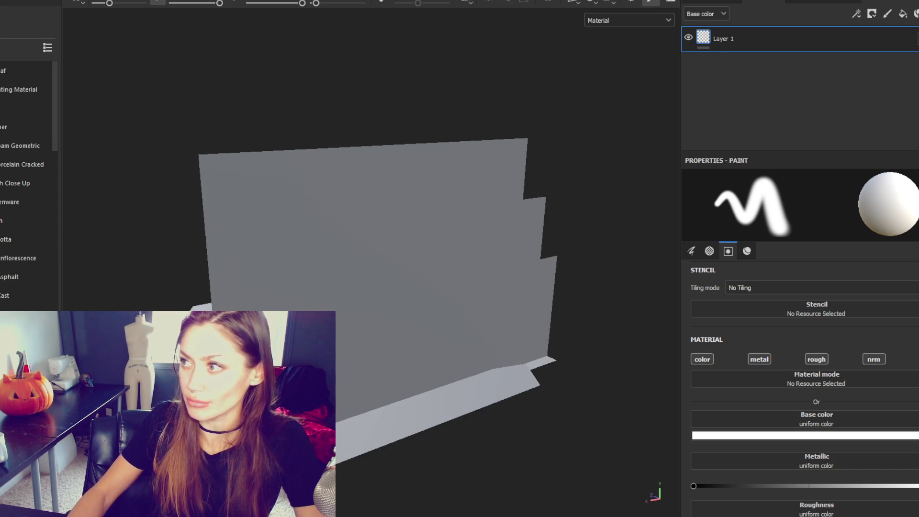
click(914, 14)
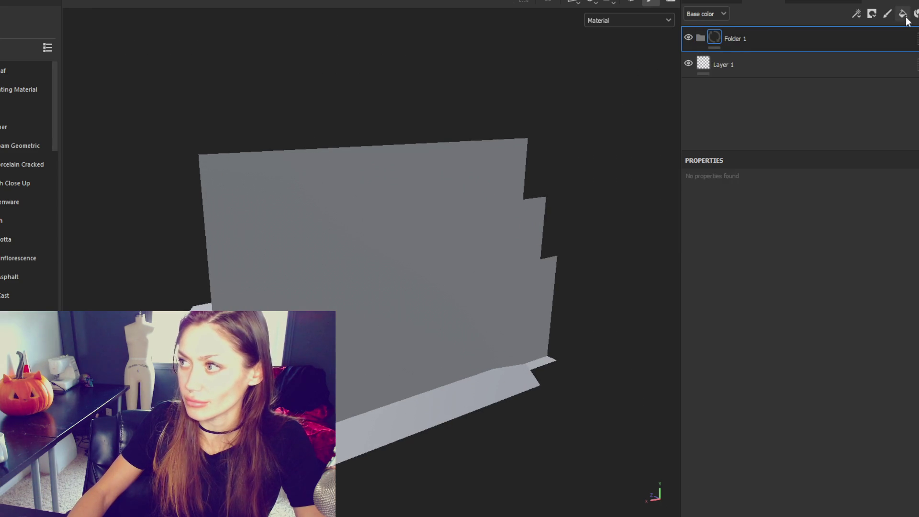
click(903, 13)
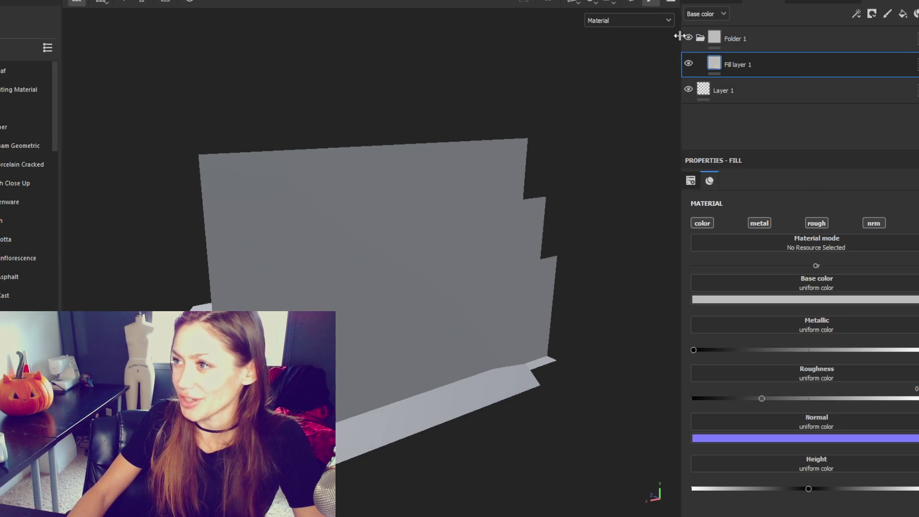
click(700, 38)
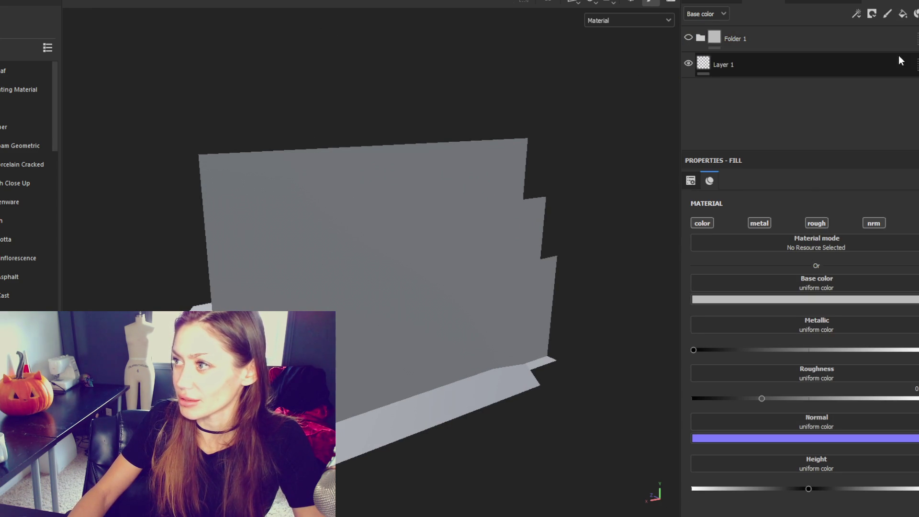
click(897, 59)
Step: Switch the main shader to pbr-metal-rough-with-alpha-blending
click(883, 50)
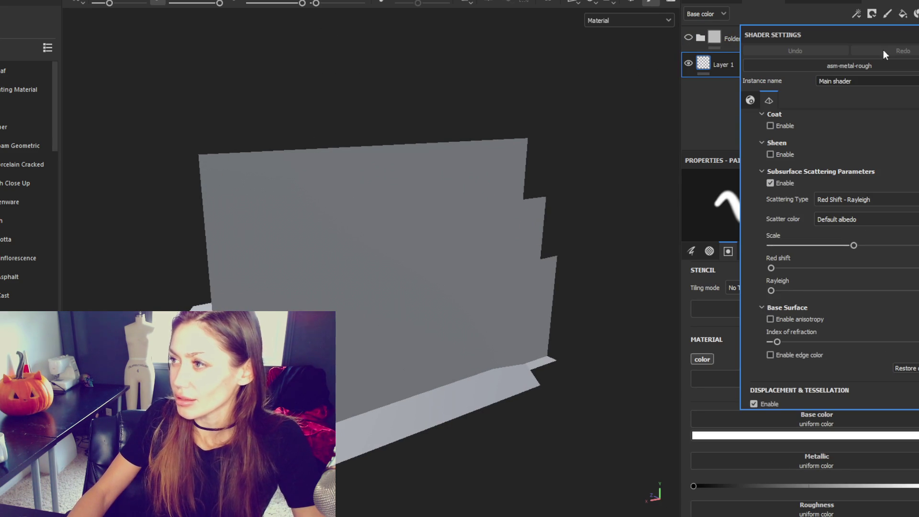
click(883, 28)
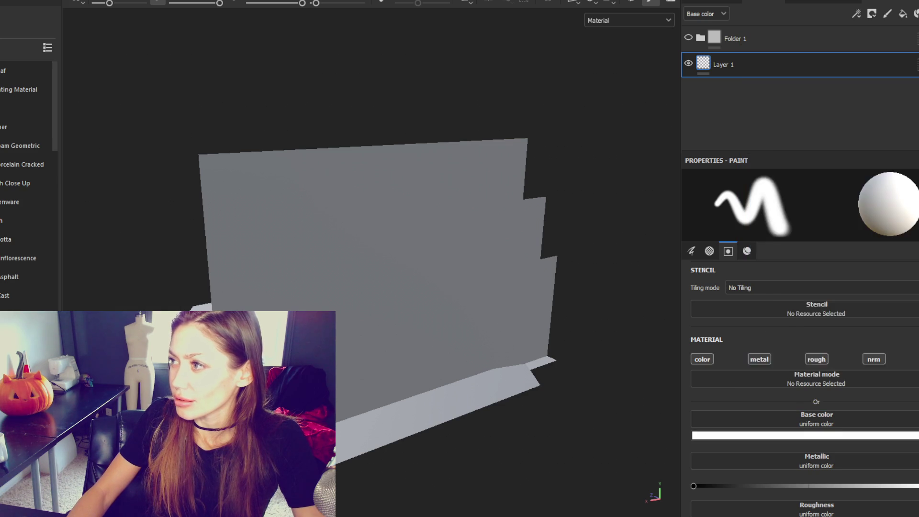
click(872, 14)
click(850, 70)
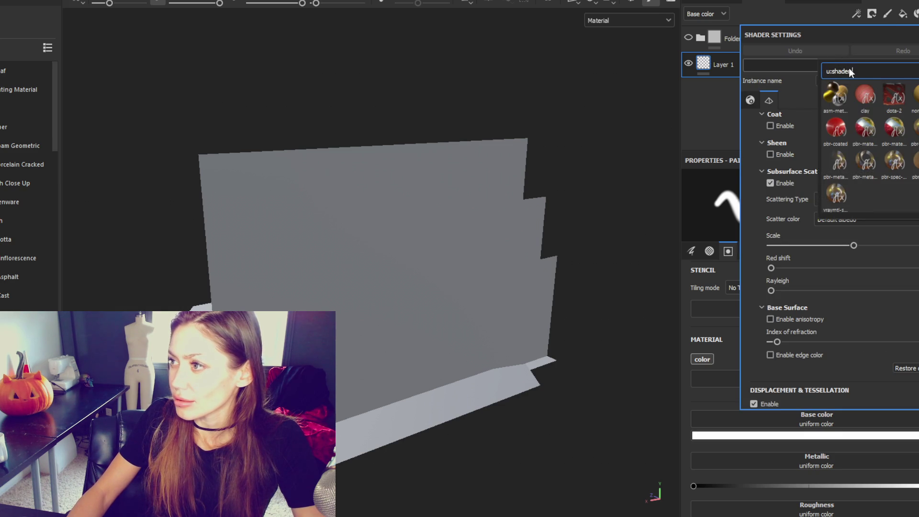
click(838, 161)
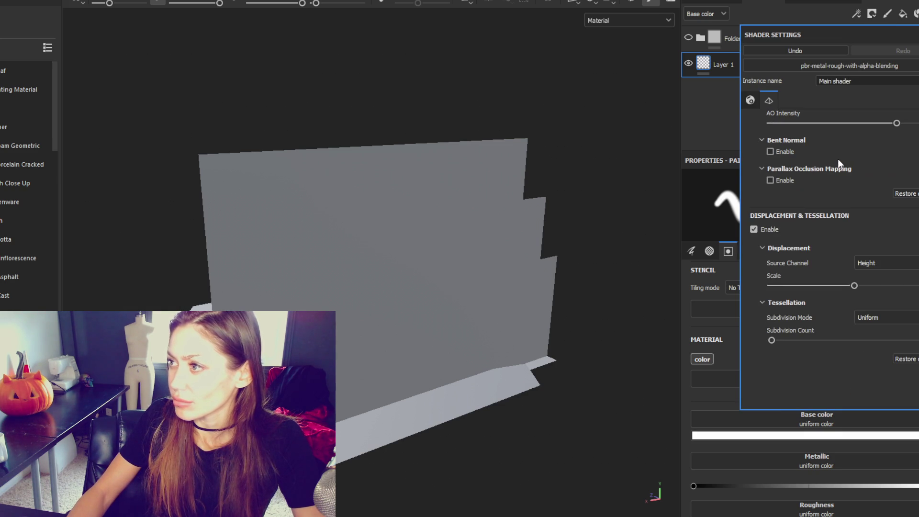
click(805, 73)
Step: Turn off color, metal, rough and normal on Layer 1 and review the texture set channels
click(702, 359)
click(759, 359)
click(816, 359)
click(863, 361)
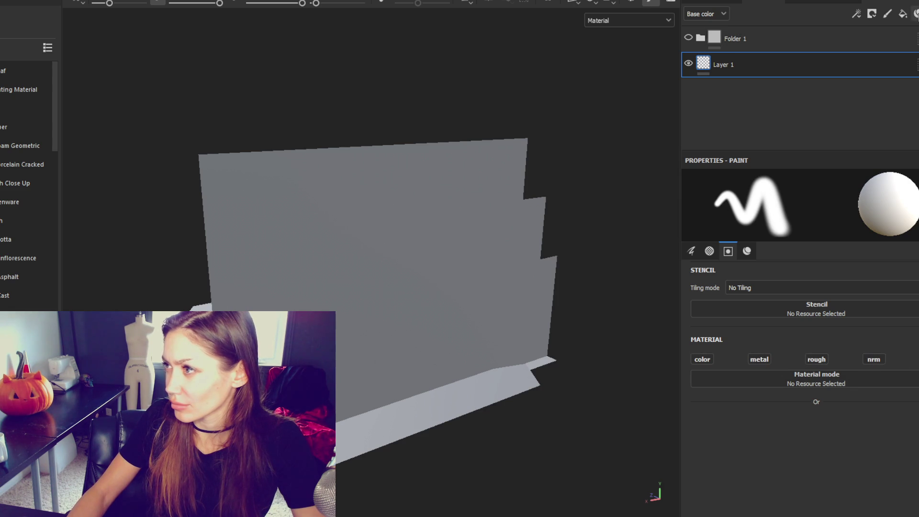
click(790, 2)
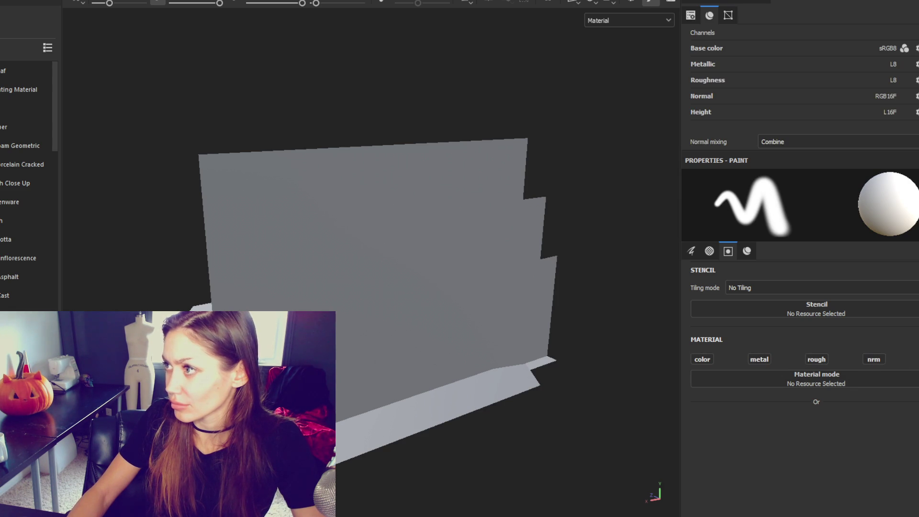
click(914, 32)
click(915, 28)
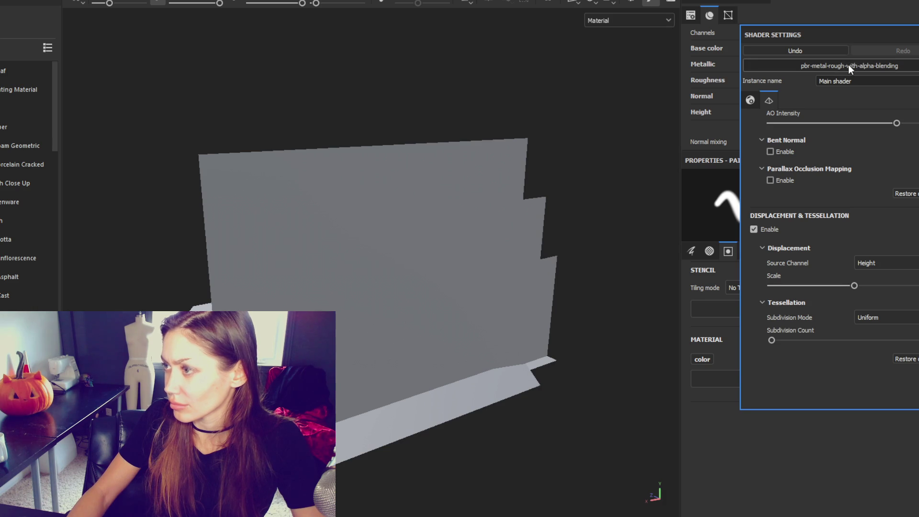
key(Escape)
Step: Switch between the blinn1 and openPBR_shader1 texture sets to inspect their shader settings
scroll(908, 35, up, 2)
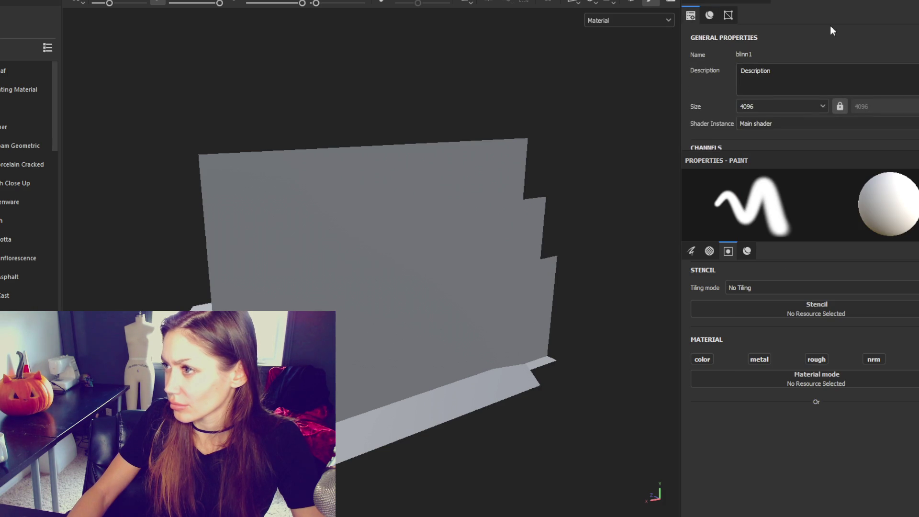
click(718, 2)
click(725, 40)
click(726, 29)
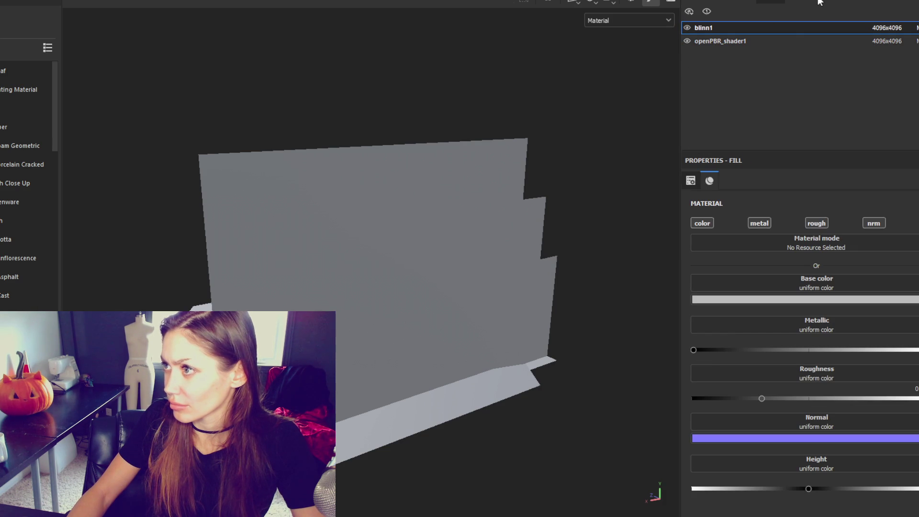
click(819, 2)
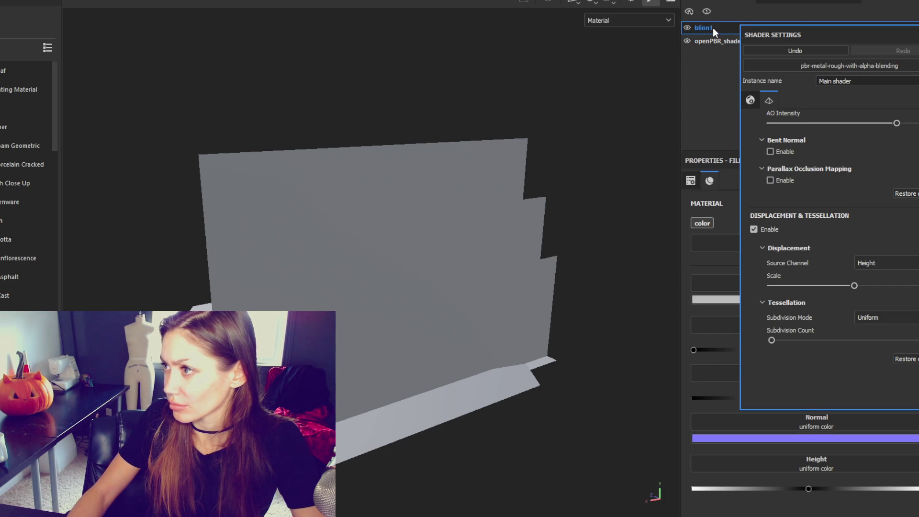
click(732, 42)
click(785, 44)
click(771, 2)
Step: Add an Opacity channel to the texture set and select Fill layer 1
click(811, 4)
scroll(903, 63, down, 3)
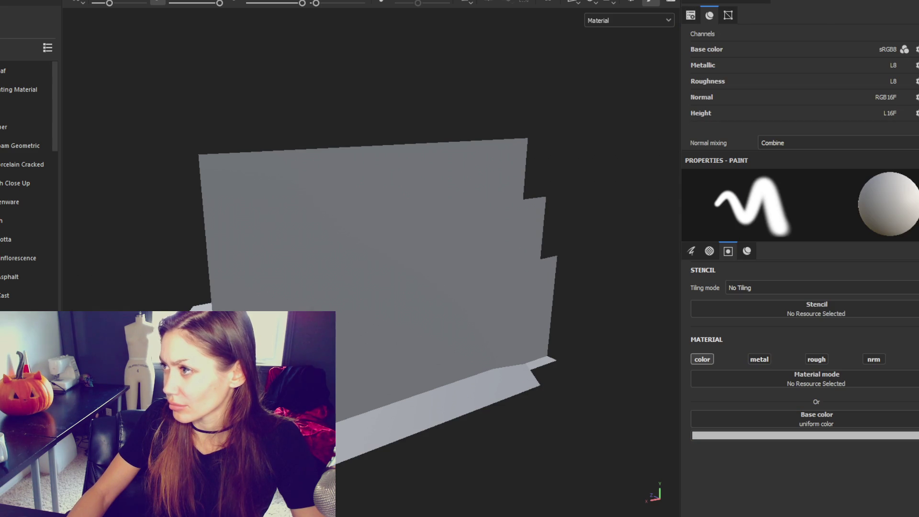
click(915, 33)
click(909, 82)
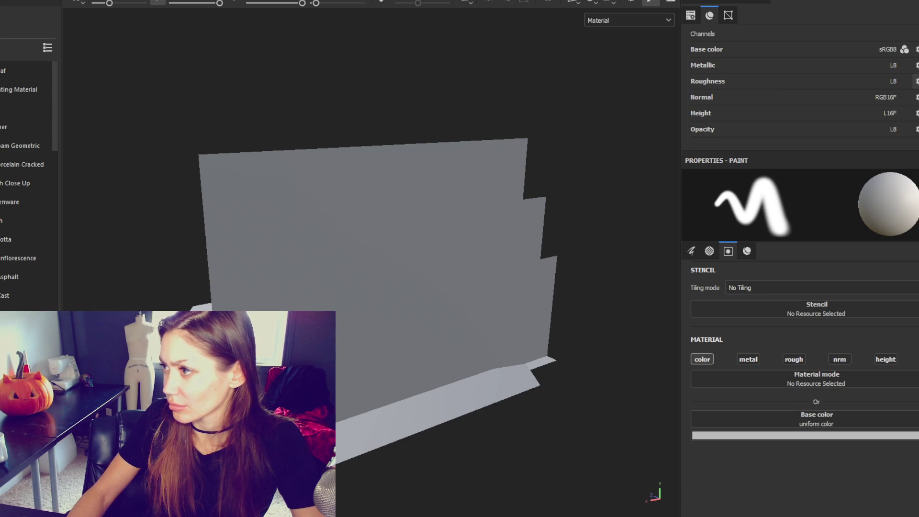
click(708, 2)
click(756, 36)
click(814, 3)
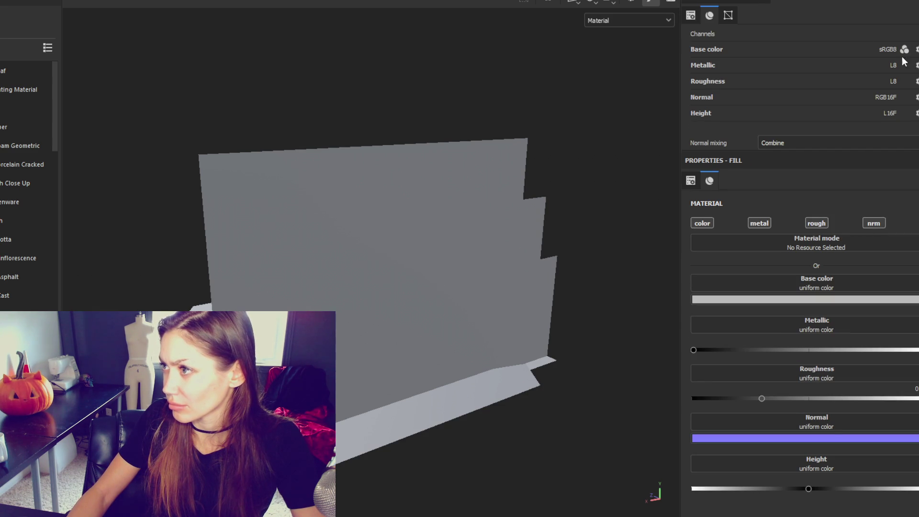
click(915, 33)
click(906, 119)
click(723, 2)
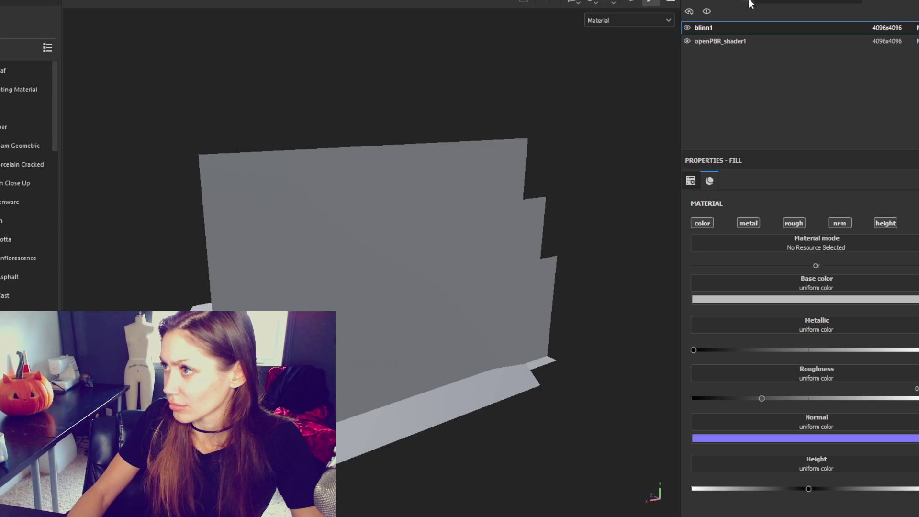
click(772, 4)
Step: Hide the blinn1 wall mesh so only the floor plane shows, keeping Fill layer 1 selected
click(707, 2)
click(686, 27)
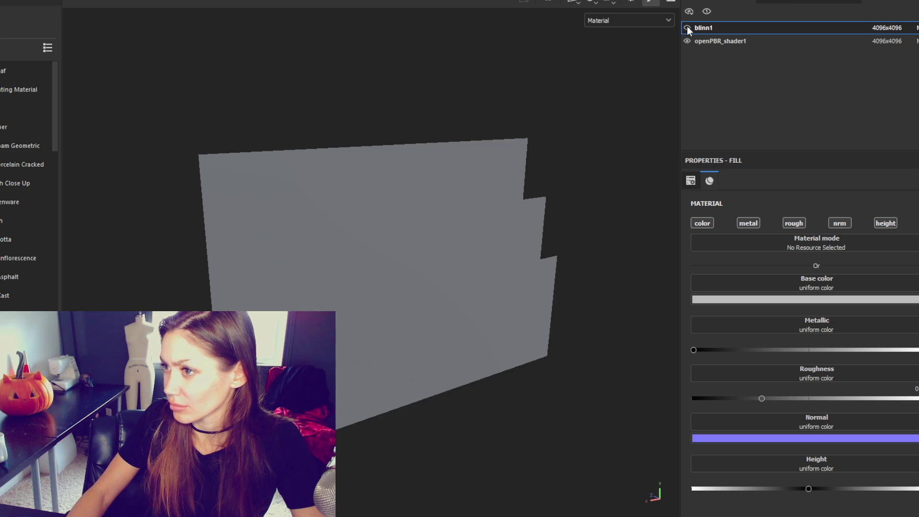
click(688, 40)
click(686, 27)
click(766, 3)
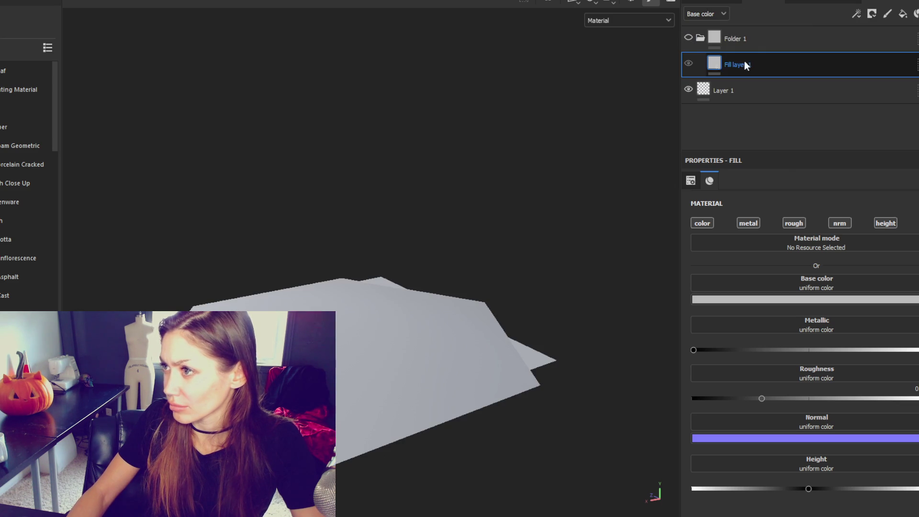
Step: Make Layer 1 paint only opacity at 0.05, with base colour switched off
click(862, 93)
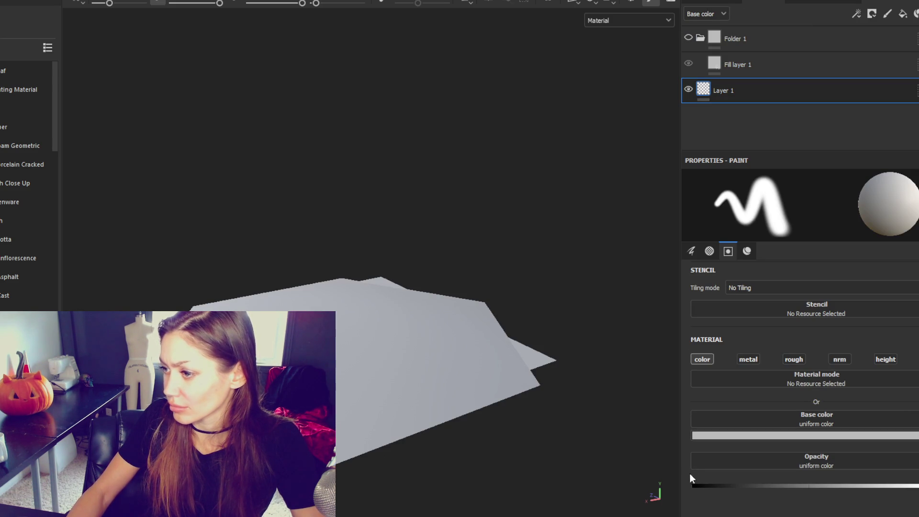
click(706, 485)
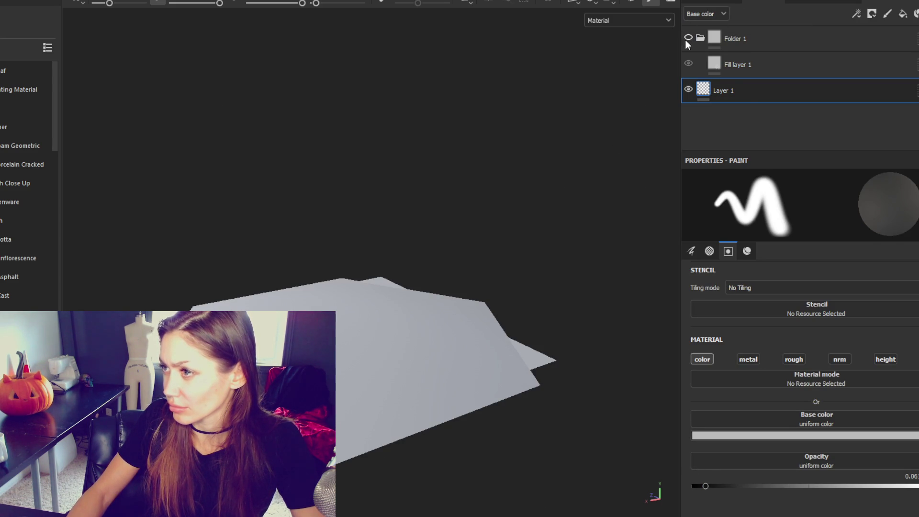
click(712, 360)
drag(815, 443, 703, 445)
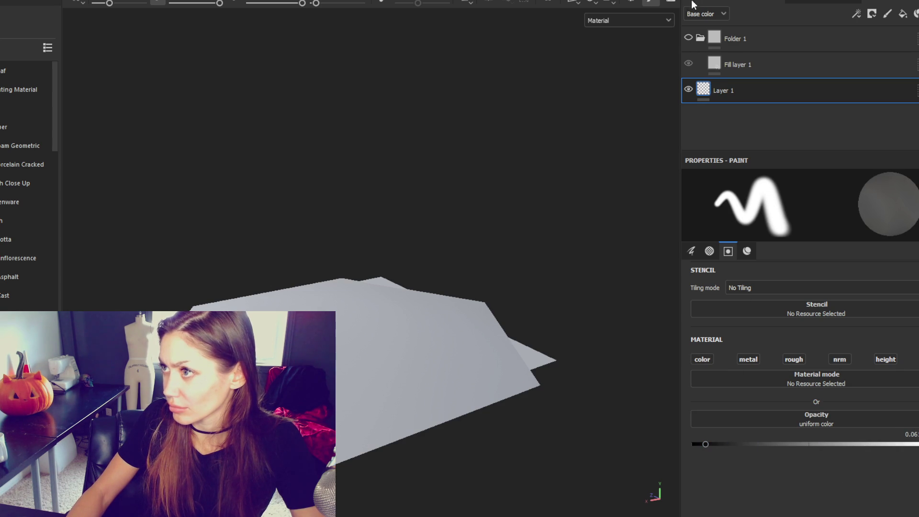
click(702, 14)
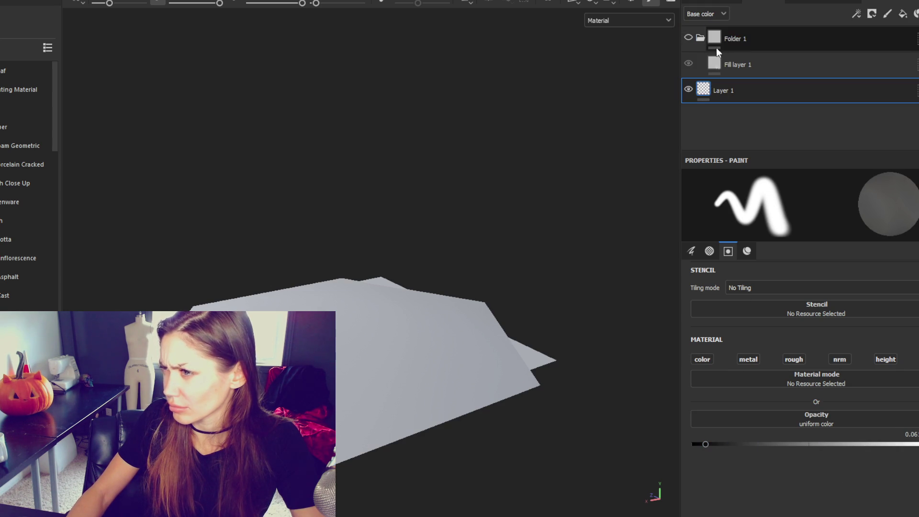
Step: Select Fill layer 1, then bring up and dismiss the project save dialog
click(736, 64)
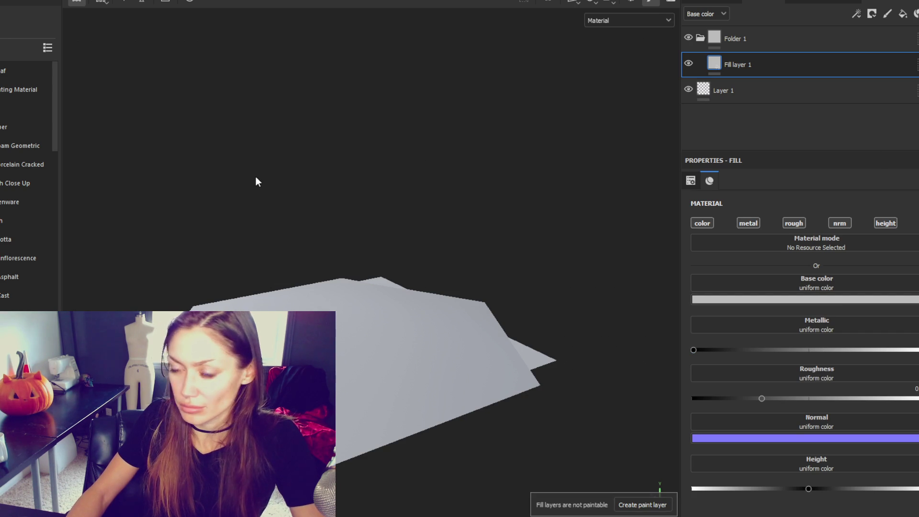
key(ctrl+s)
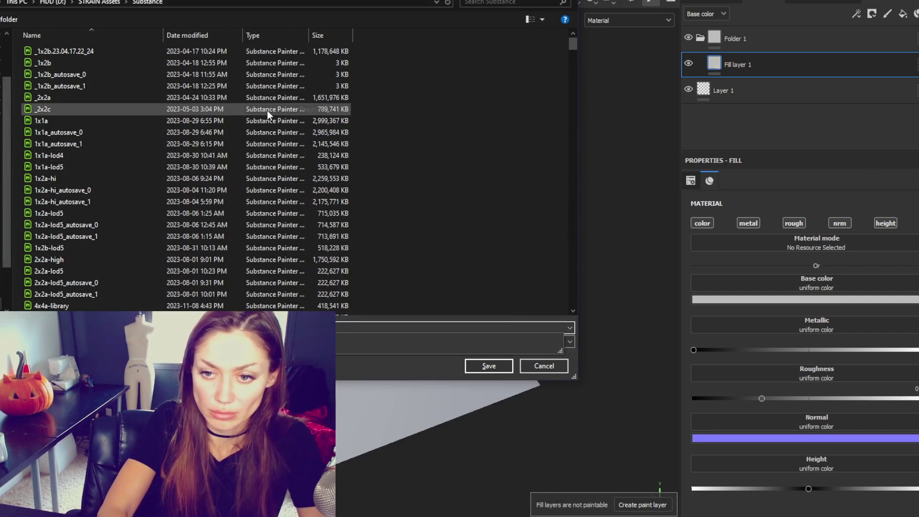
key(Escape)
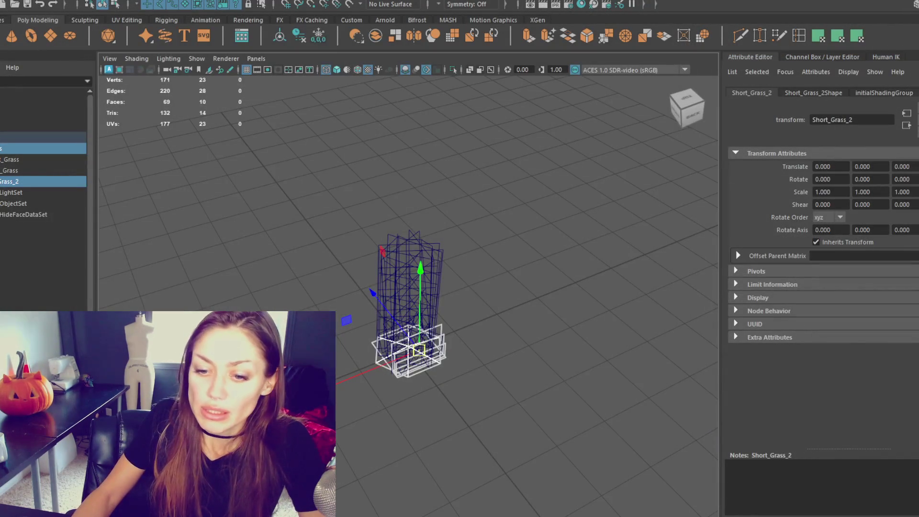
Step: Open and close the Windows Start menu
key(super)
key(Escape)
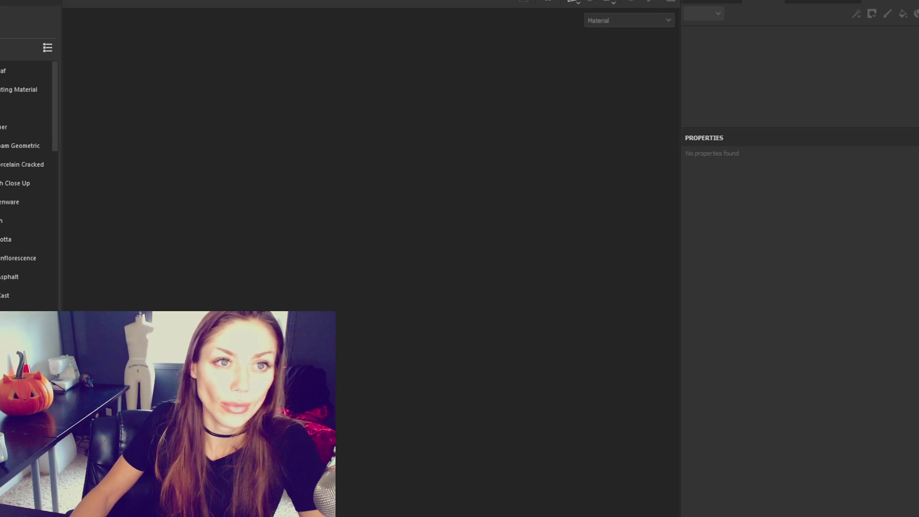
Step: Dismiss File > Recent, face the mesh, select openPBR_shader1 and expand Folder 1
click(26, 10)
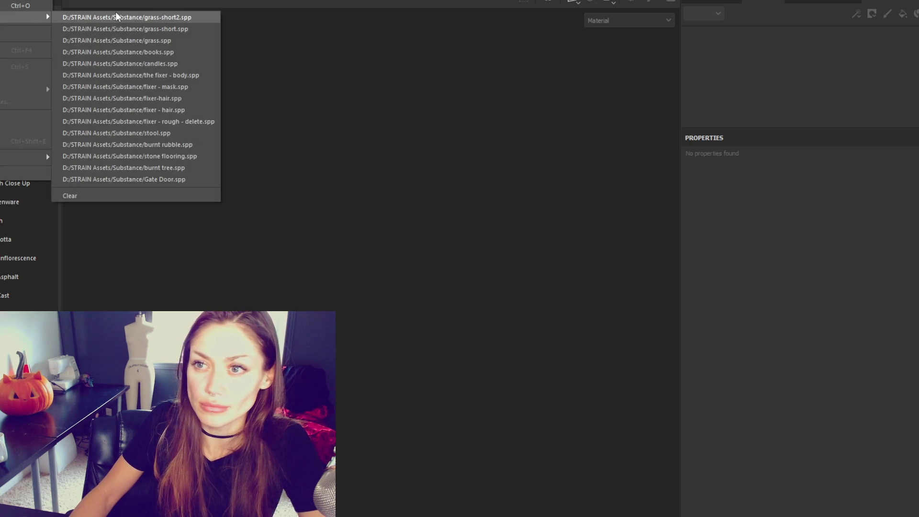
click(288, 42)
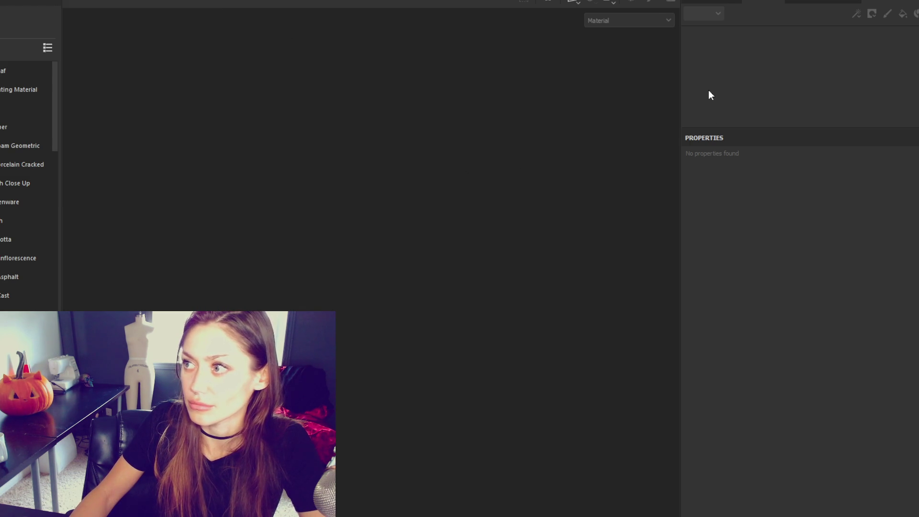
mouse_move(463, 261)
alt+mouse_down()
mouse_move(638, 250)
mouse_move(382, 246)
alt+mouse_up()
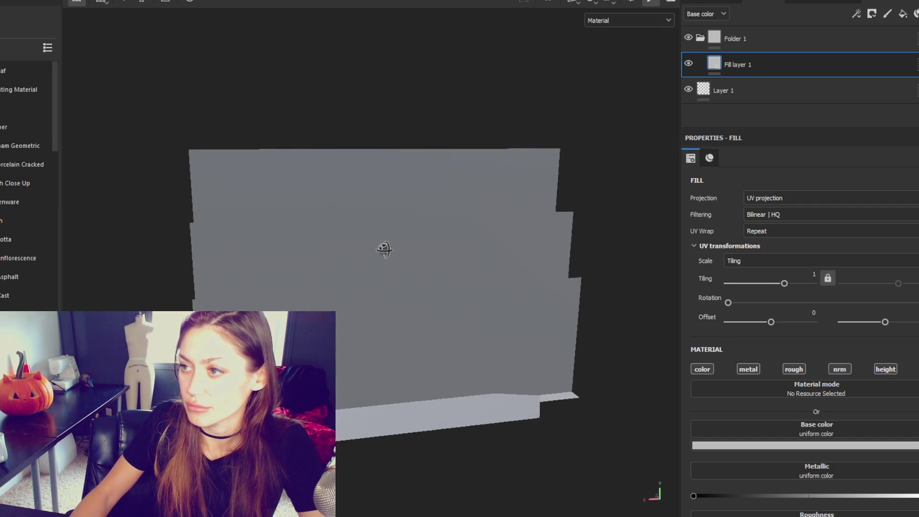
click(692, 38)
click(712, 2)
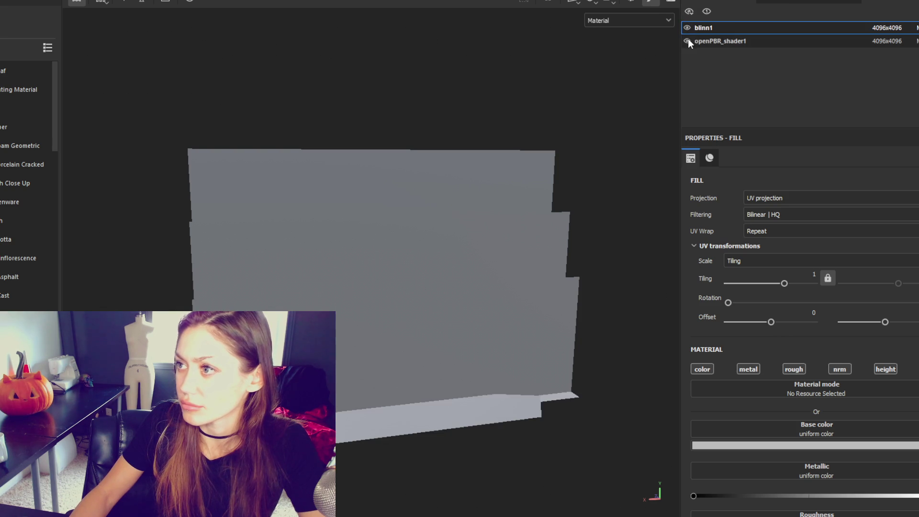
click(688, 41)
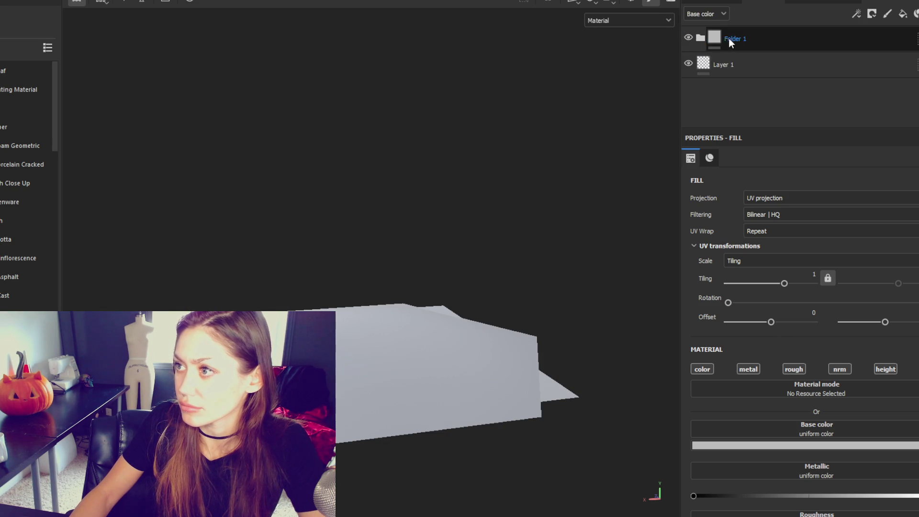
click(699, 39)
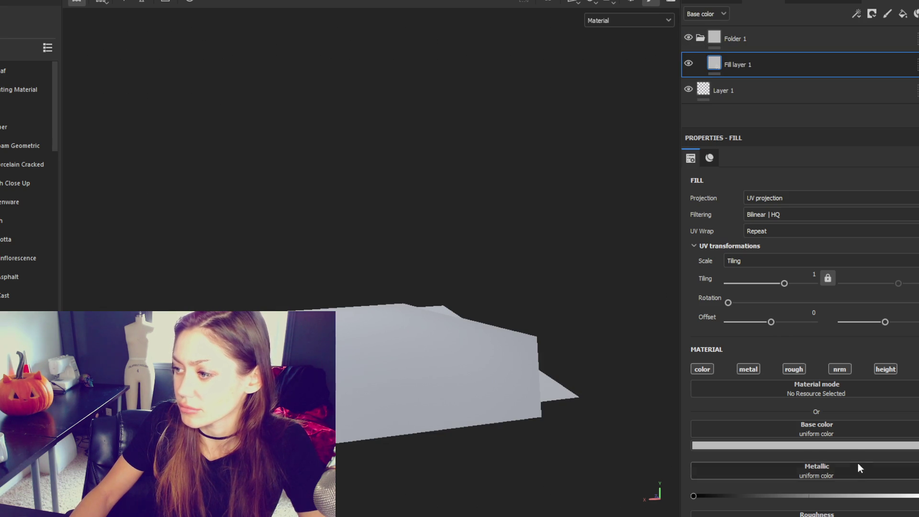
Step: Give Fill layer 1 a red base colour, add a new fill layer and delete Layer 1
click(854, 446)
drag(792, 395, 794, 402)
click(838, 322)
click(797, 88)
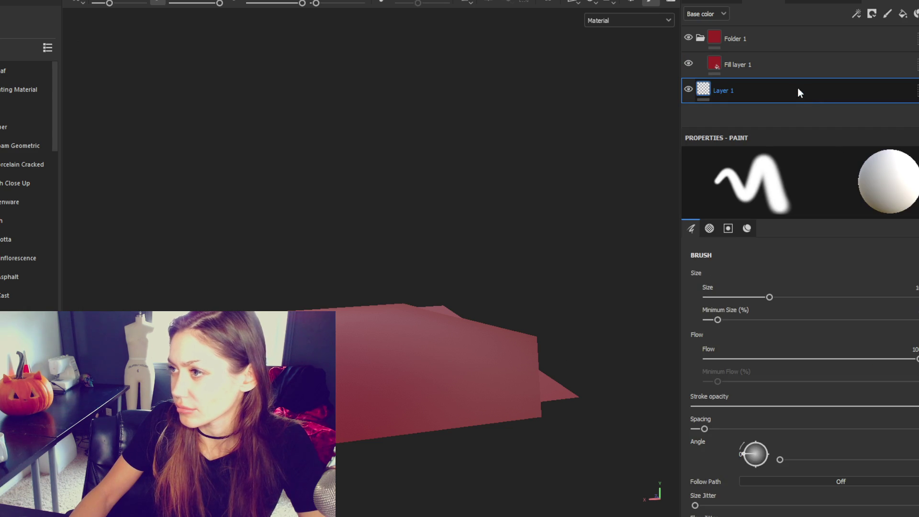
click(899, 17)
click(828, 113)
key(Delete)
Step: Leave only opacity enabled on Fill layer 2 at about 0.04, then reselect Fill layer 1
click(702, 369)
click(748, 369)
click(794, 369)
click(841, 369)
click(885, 368)
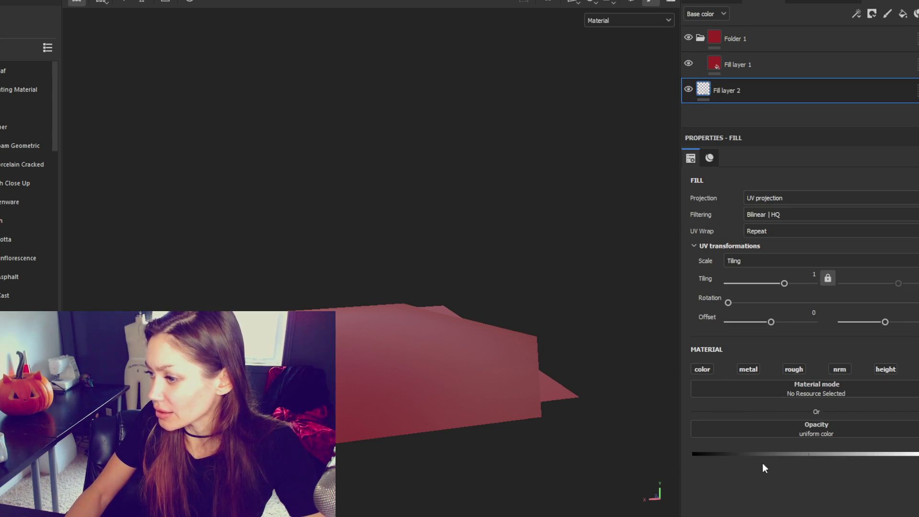
drag(699, 455, 701, 456)
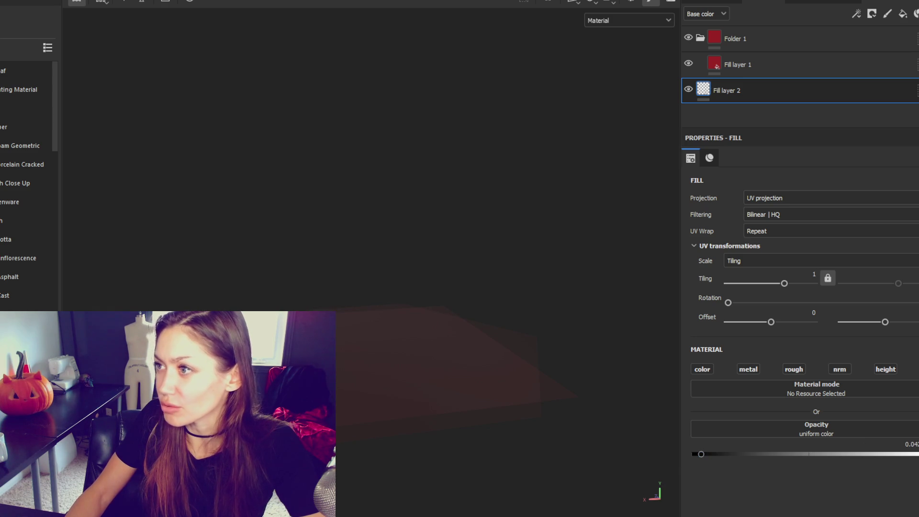
click(725, 73)
click(746, 39)
click(736, 60)
Step: Change Fill layer 1's base colour from red to olive green 6C823A
click(856, 444)
drag(833, 443, 833, 434)
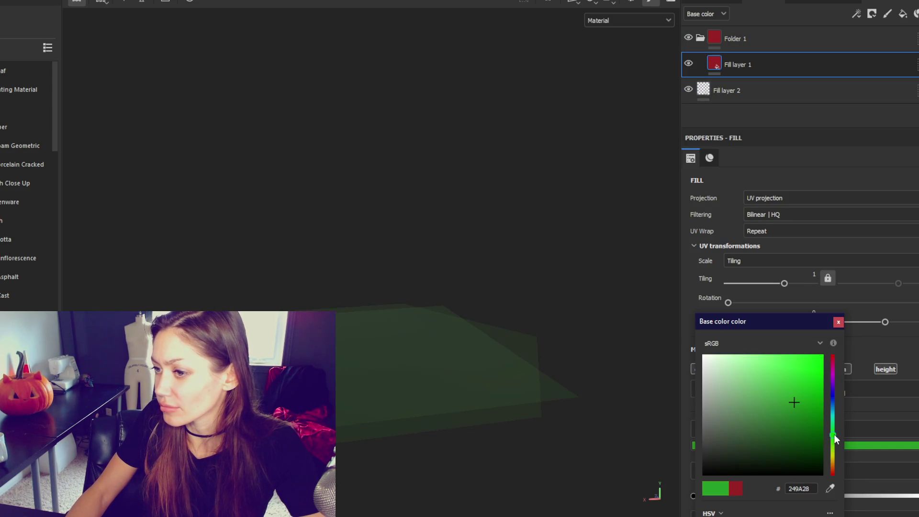
mouse_move(786, 384)
mouse_down()
mouse_move(792, 372)
mouse_move(773, 412)
mouse_up()
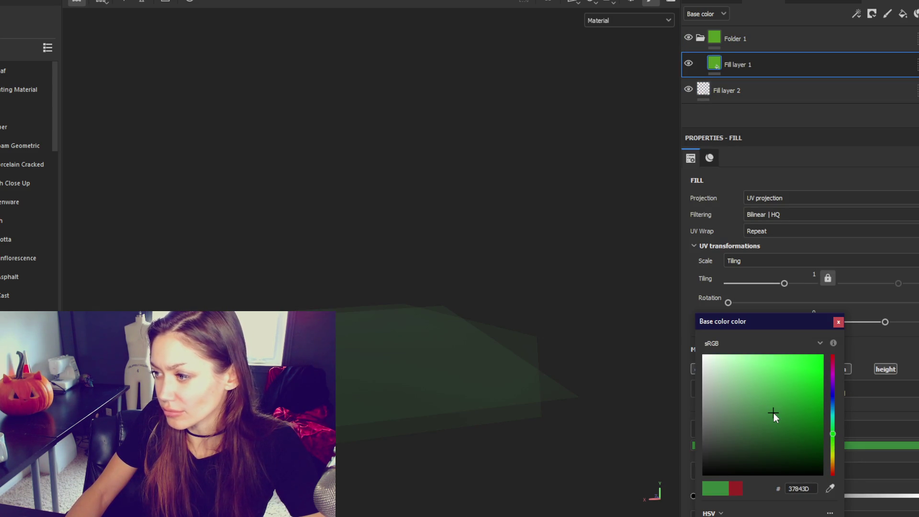
click(832, 449)
click(768, 413)
click(728, 34)
click(756, 63)
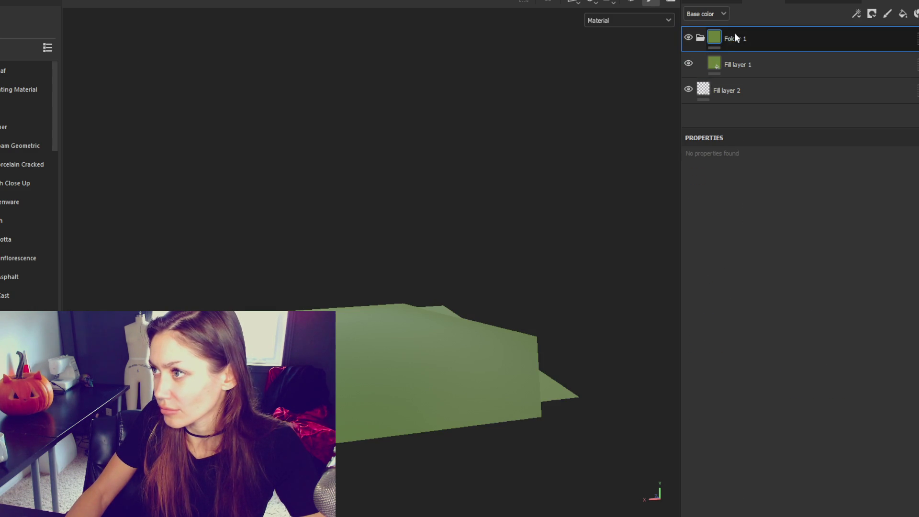
Step: Add a black mask to Folder 1 and select the mask for painting from a top view
right_click(747, 40)
click(761, 62)
click(754, 64)
mouse_move(324, 289)
alt+mouse_down()
mouse_move(421, 350)
mouse_move(316, 364)
mouse_move(208, 151)
mouse_move(380, 88)
mouse_move(446, 131)
mouse_move(477, 164)
mouse_move(507, 153)
alt+mouse_up()
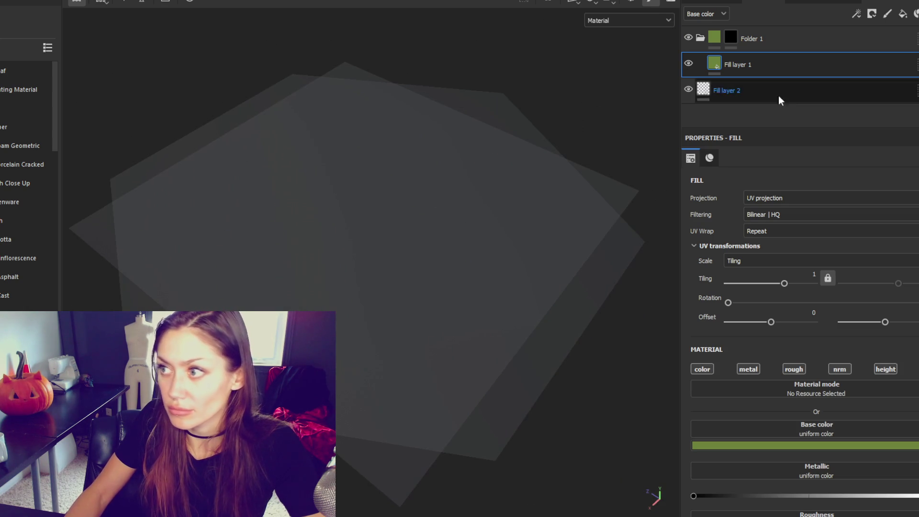
click(743, 44)
Step: Paint a straight test stroke across the planes in Folder 1's mask
scroll(762, 308, down, 5)
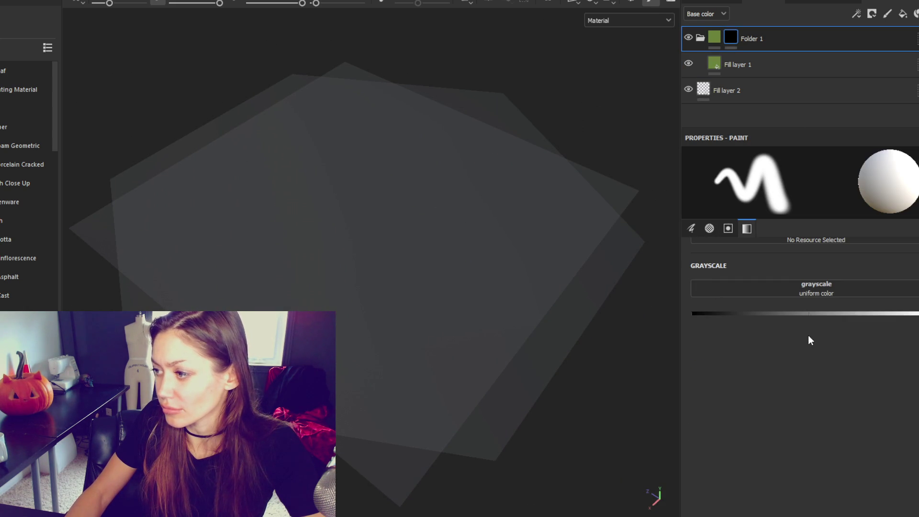
drag(369, 235, 447, 209)
key(ctrl+z)
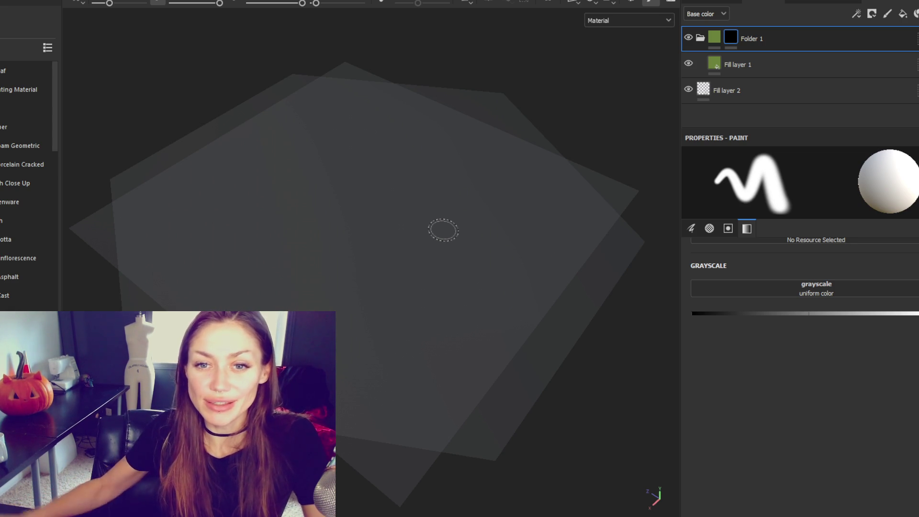
mouse_move(396, 200)
alt+mouse_down()
mouse_move(478, 191)
mouse_move(554, 199)
alt+mouse_up()
shift+click(555, 201)
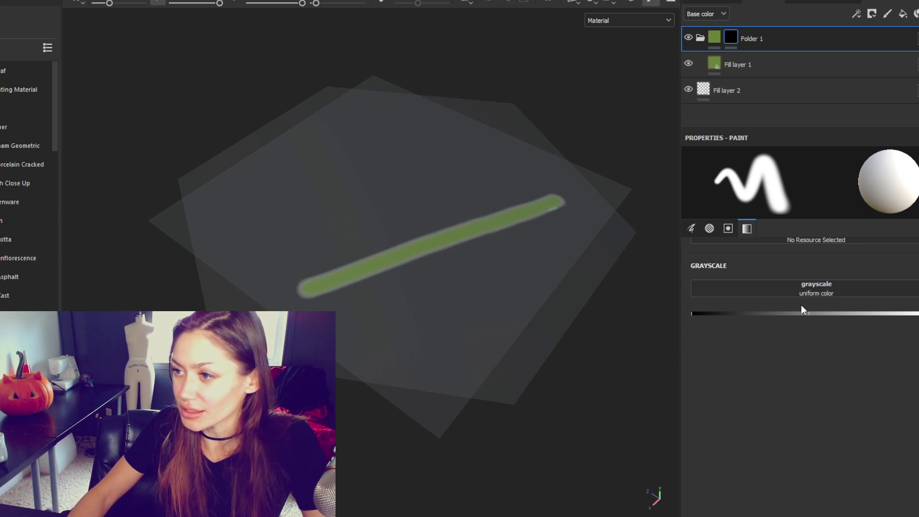
Step: Enable colour on Fill layer 2 and set its base colour to dark green 2C3F19
click(756, 91)
click(709, 373)
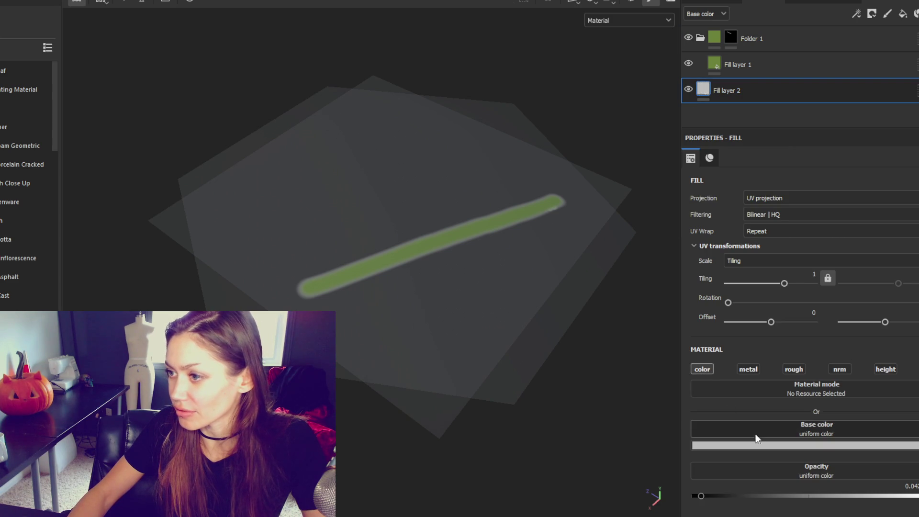
click(754, 431)
click(833, 449)
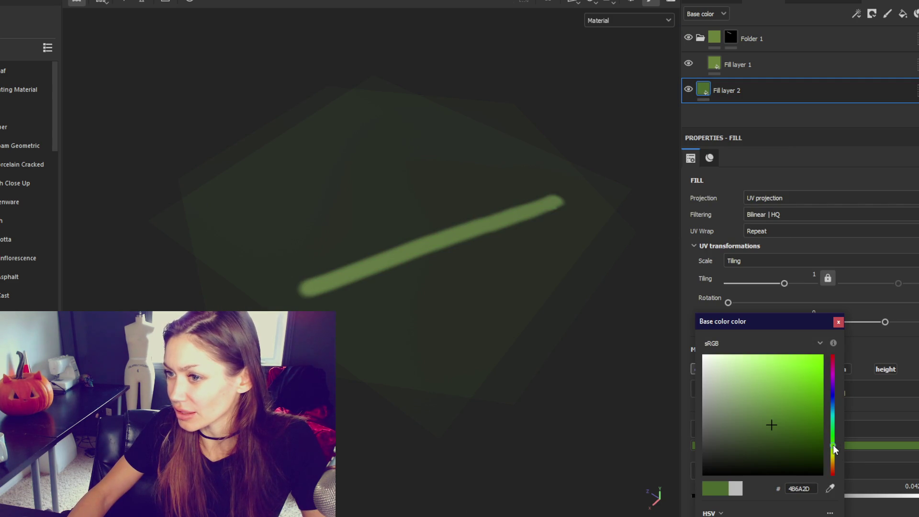
drag(764, 435, 775, 443)
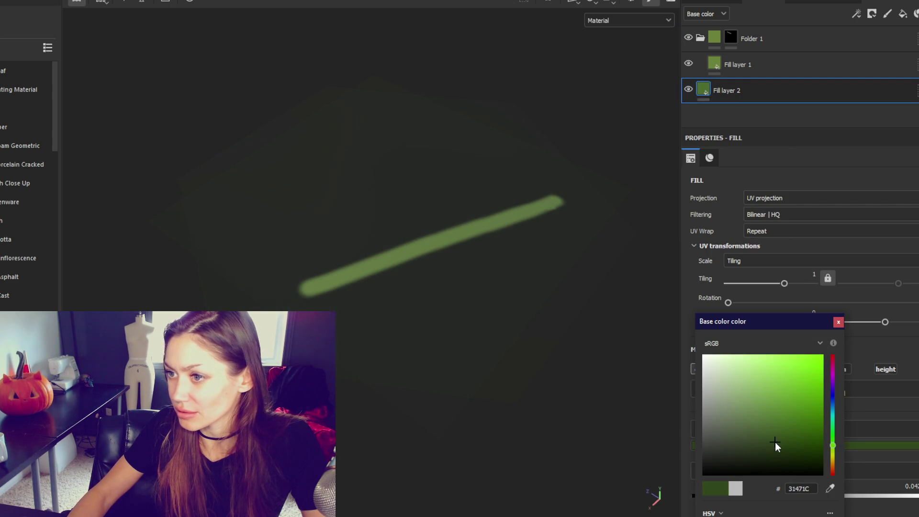
click(837, 322)
Step: Paint and undo another test stroke in Folder 1's mask, then open the mask options
click(731, 61)
click(730, 38)
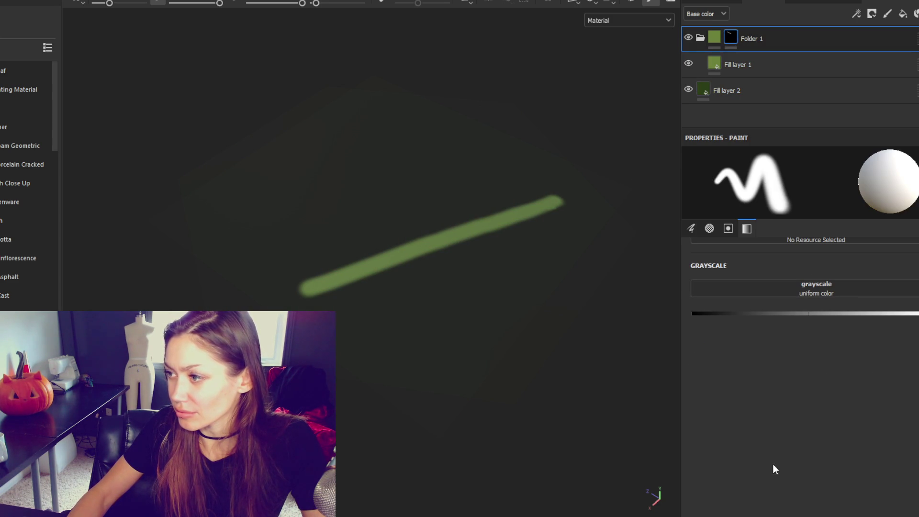
scroll(441, 290, up, 2)
drag(416, 304, 390, 126)
key(ctrl+z)
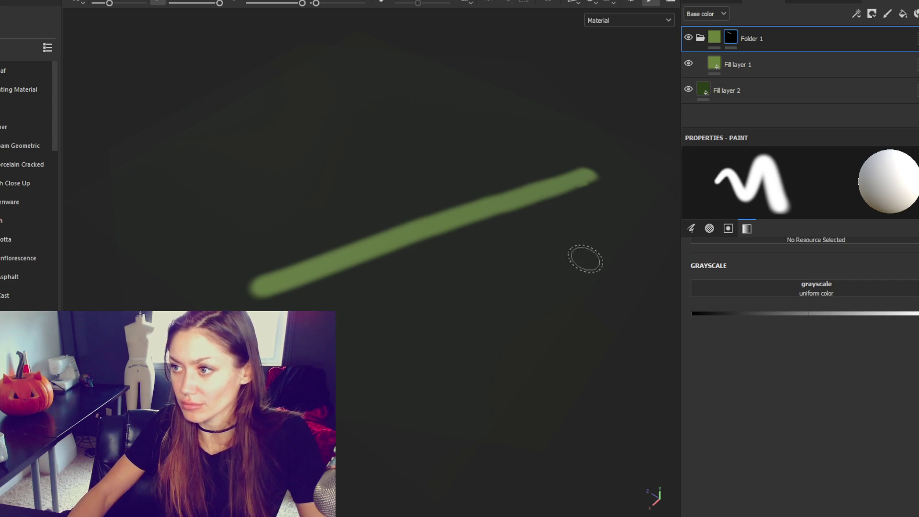
right_click(735, 39)
Step: Clear Folder 1's mask back to solid black and size the brush to a thin line
click(746, 57)
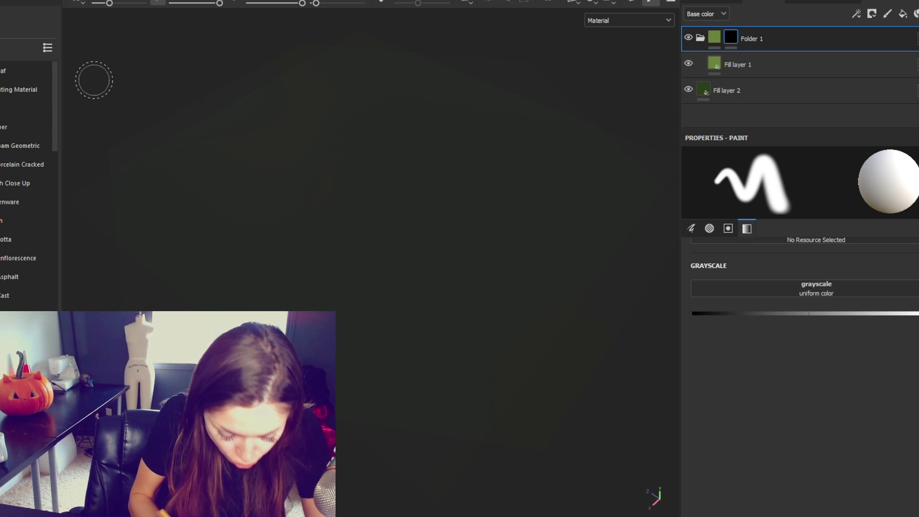
drag(99, 3, 96, 4)
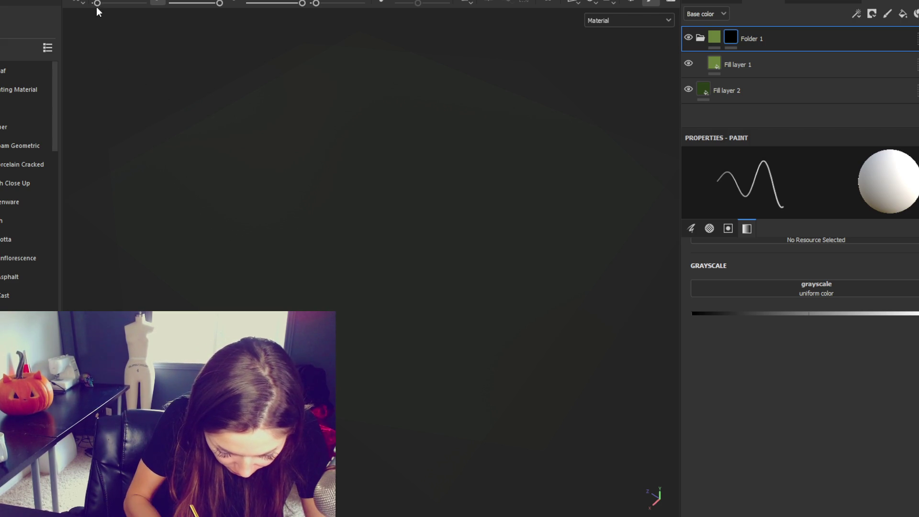
drag(97, 3, 99, 3)
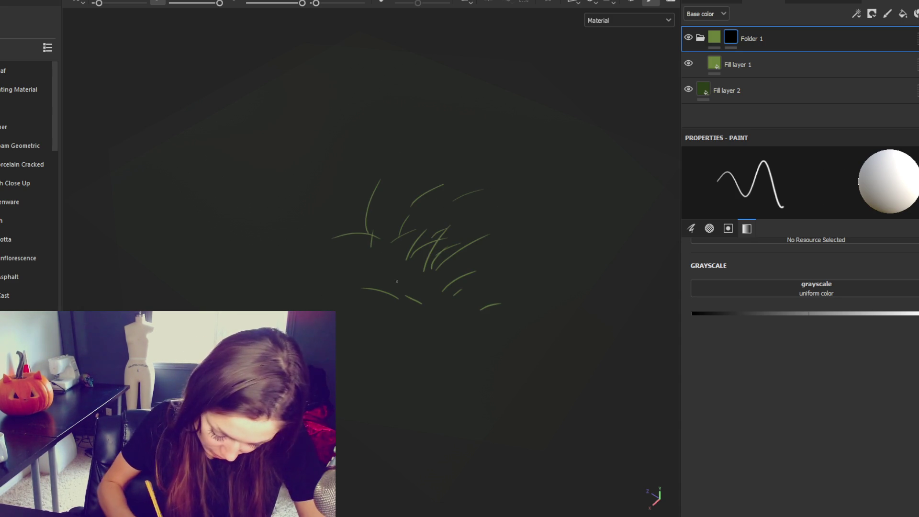
mouse_move(389, 355)
alt+mouse_down()
mouse_move(437, 358)
mouse_move(390, 317)
alt+mouse_up()
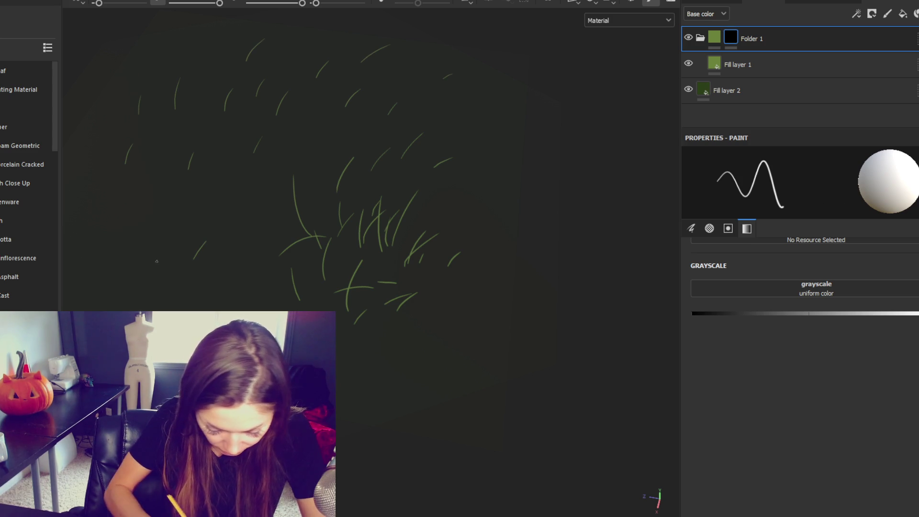
Step: Paint thin grass strands across the centre of the dark green planes
drag(110, 215, 119, 243)
drag(194, 282, 205, 291)
drag(392, 310, 398, 349)
mouse_move(457, 294)
alt+mouse_down()
mouse_move(437, 274)
mouse_move(452, 298)
alt+mouse_up()
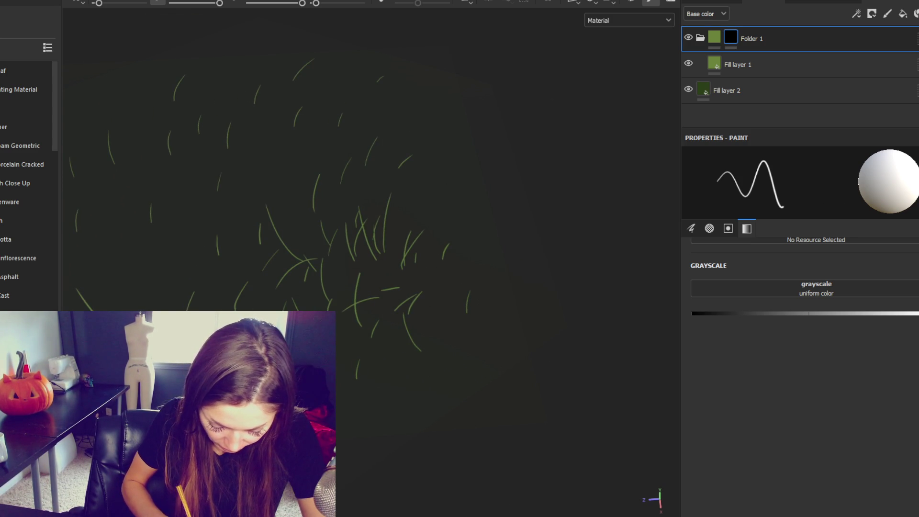
drag(294, 220, 334, 126)
drag(218, 189, 266, 200)
drag(219, 220, 230, 183)
drag(244, 230, 248, 197)
drag(310, 169, 288, 147)
mouse_move(319, 284)
mouse_down()
mouse_move(310, 243)
mouse_move(335, 208)
mouse_up()
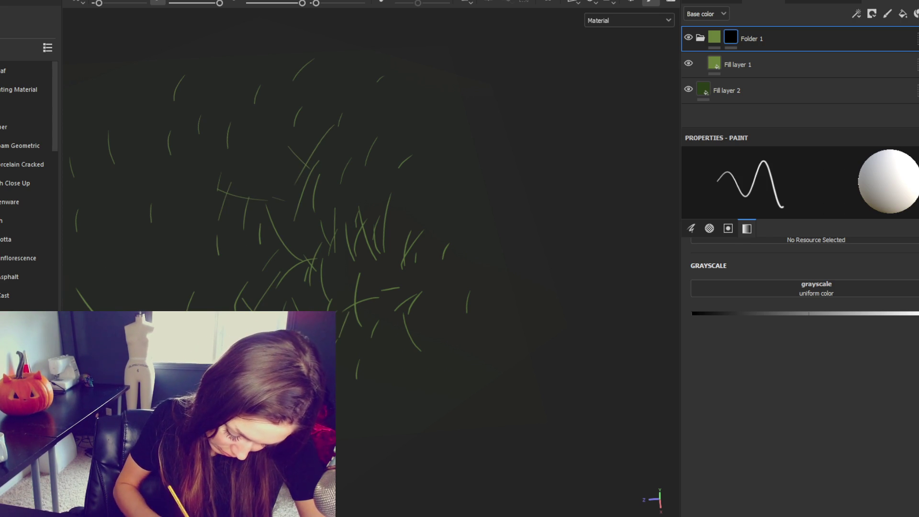
Step: Paint more grass strands at the lower left and across the remaining ground
mouse_move(145, 246)
mouse_down()
mouse_move(164, 290)
mouse_move(140, 311)
mouse_up()
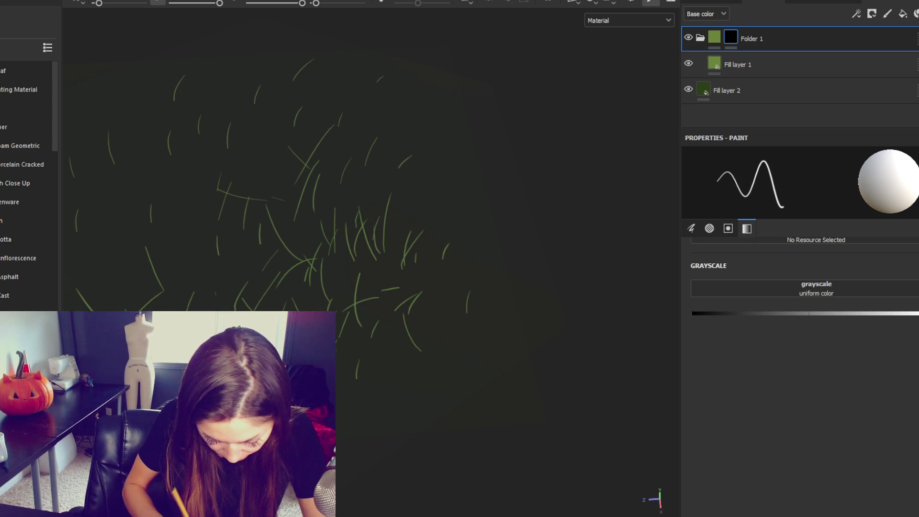
drag(171, 258, 207, 276)
drag(324, 229, 334, 195)
drag(278, 239, 314, 246)
drag(358, 183, 371, 128)
drag(246, 164, 264, 169)
drag(261, 208, 261, 152)
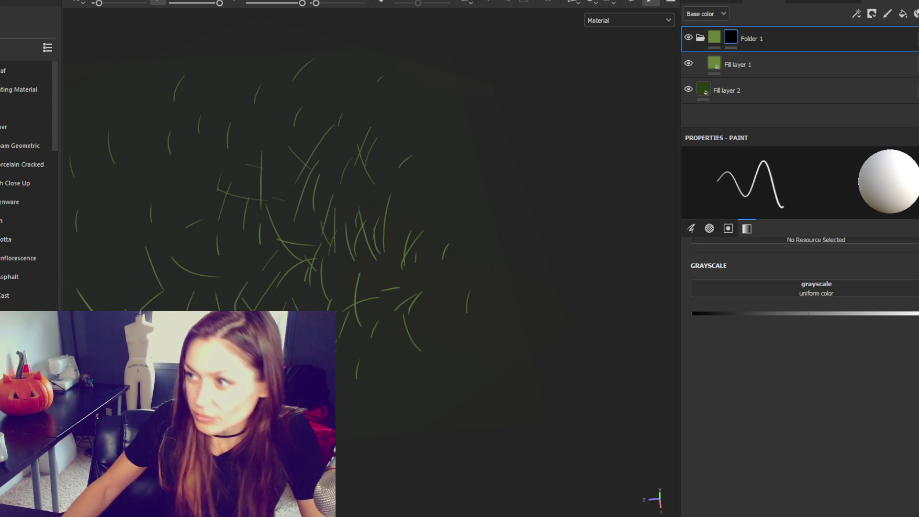
key(F3)
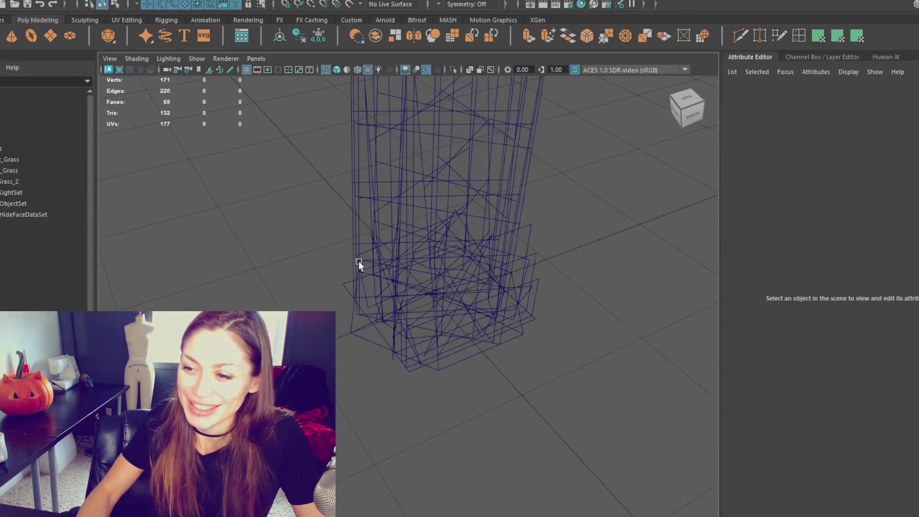
Step: Select the Roots object in Maya to check its geometry
click(355, 335)
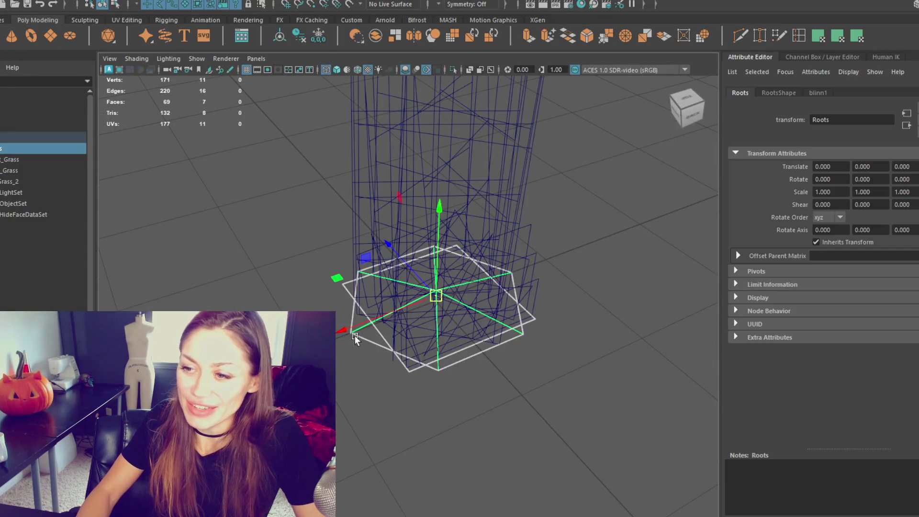
key(F11)
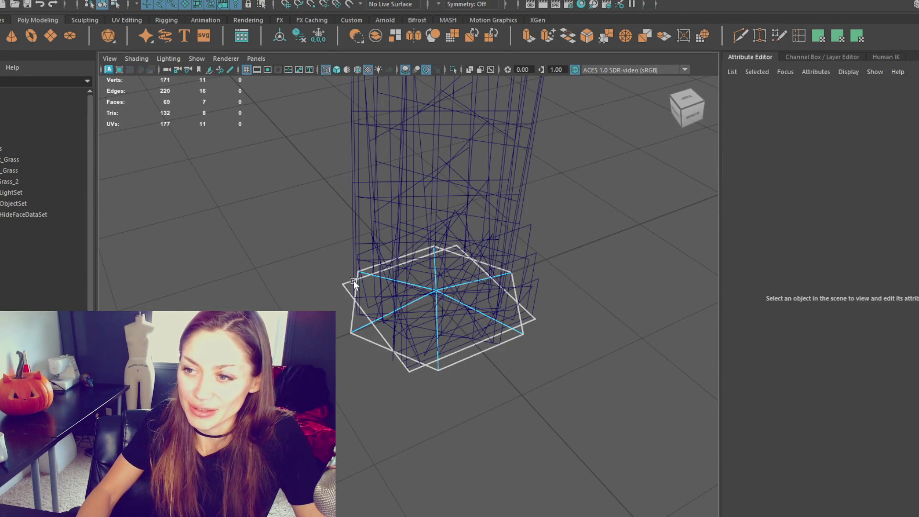
click(354, 280)
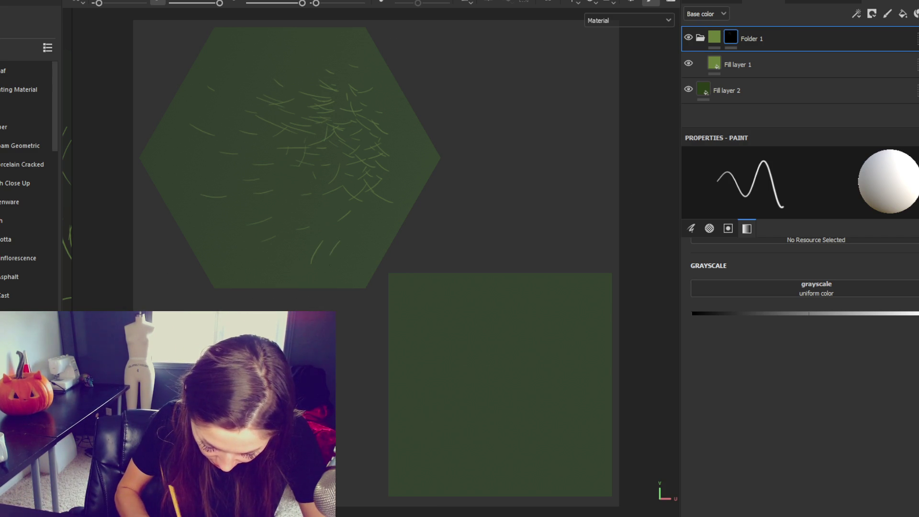
Step: Paint thin pale-green grass strands over the hexagon island's lower edge, centre, right side and top
mouse_move(331, 252)
mouse_down()
mouse_move(322, 265)
mouse_move(272, 270)
mouse_up()
drag(201, 261, 234, 274)
drag(330, 260, 299, 286)
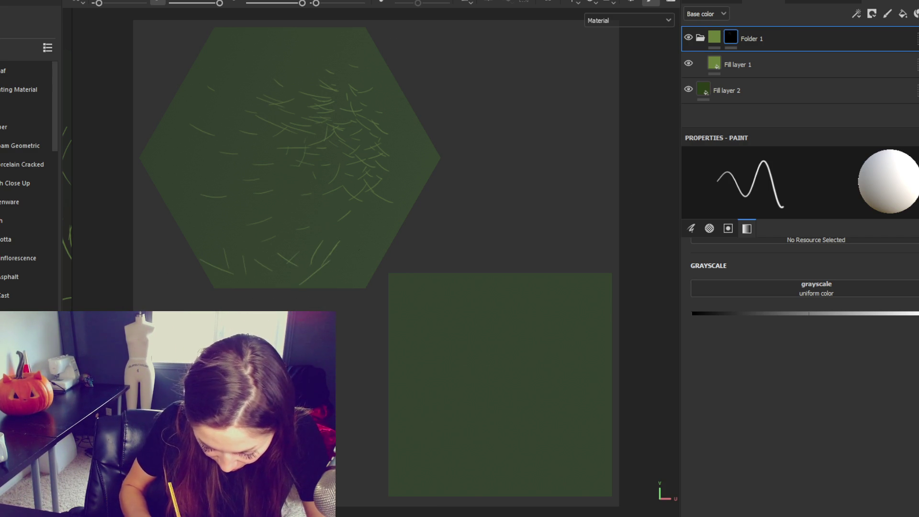
drag(308, 236, 276, 261)
mouse_move(355, 226)
mouse_down()
mouse_move(332, 255)
mouse_move(323, 247)
mouse_up()
drag(343, 217, 356, 240)
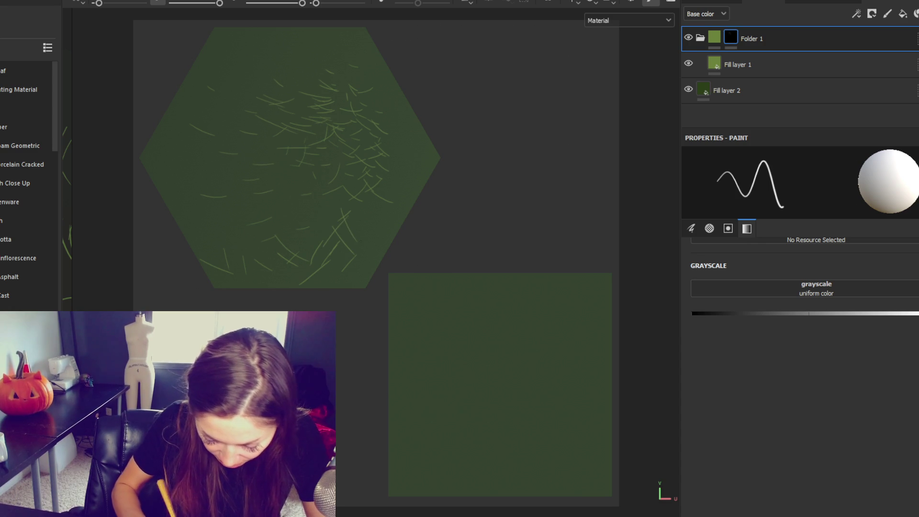
drag(363, 203, 342, 223)
drag(213, 225, 240, 240)
drag(253, 205, 250, 249)
drag(308, 196, 263, 237)
drag(285, 180, 292, 208)
drag(182, 191, 192, 216)
drag(249, 212, 229, 223)
drag(228, 173, 230, 207)
drag(279, 164, 303, 202)
drag(315, 169, 335, 201)
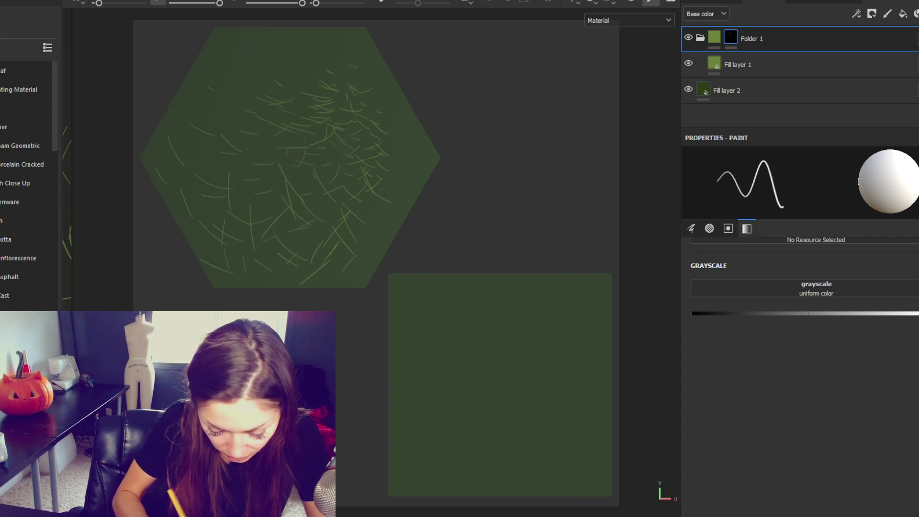
drag(218, 116, 216, 152)
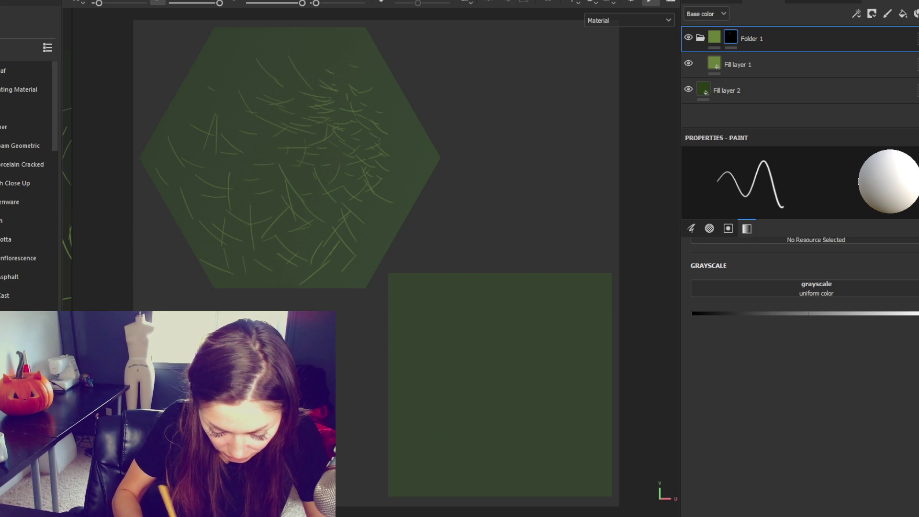
drag(312, 55, 298, 98)
drag(340, 144, 334, 170)
drag(392, 202, 360, 271)
drag(398, 159, 387, 199)
mouse_move(406, 141)
mouse_down()
mouse_move(399, 177)
mouse_move(376, 186)
mouse_up()
drag(406, 136, 381, 179)
drag(254, 172, 231, 175)
drag(239, 115, 247, 183)
drag(261, 114, 258, 141)
drag(198, 178, 173, 193)
drag(200, 103, 198, 133)
drag(247, 92, 234, 112)
drag(228, 74, 250, 90)
drag(224, 66, 246, 93)
drag(219, 123, 233, 119)
drag(285, 57, 258, 77)
mouse_move(328, 60)
mouse_down()
mouse_move(321, 87)
mouse_move(279, 76)
mouse_up()
mouse_move(315, 64)
mouse_down()
mouse_move(292, 89)
mouse_move(277, 79)
mouse_up()
drag(234, 57, 216, 95)
drag(210, 75, 199, 102)
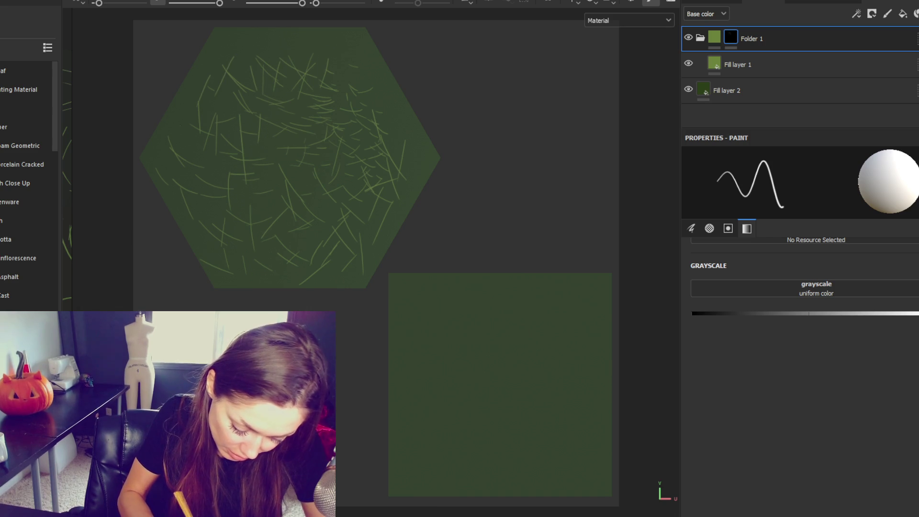
drag(308, 72, 305, 107)
drag(343, 52, 370, 77)
drag(266, 40, 298, 67)
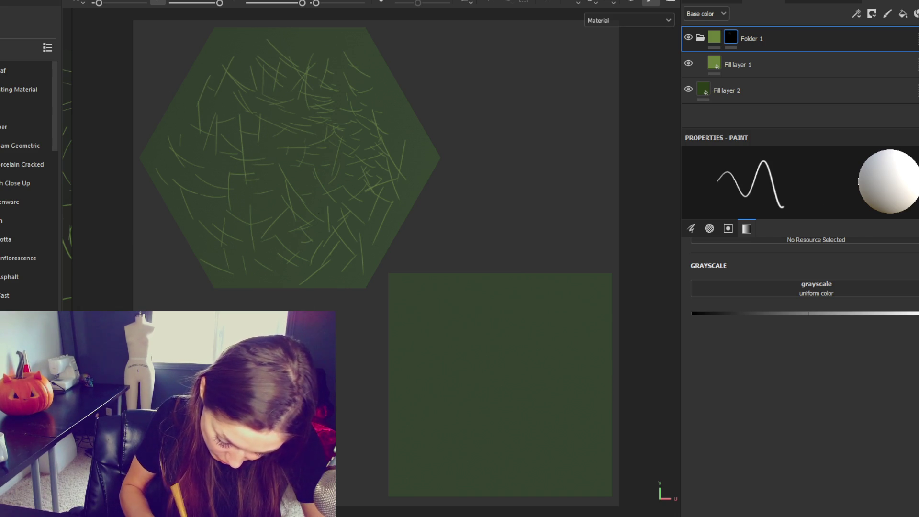
Step: Add more strands to the hexagon's left side and fill its remaining gaps
drag(275, 170, 236, 209)
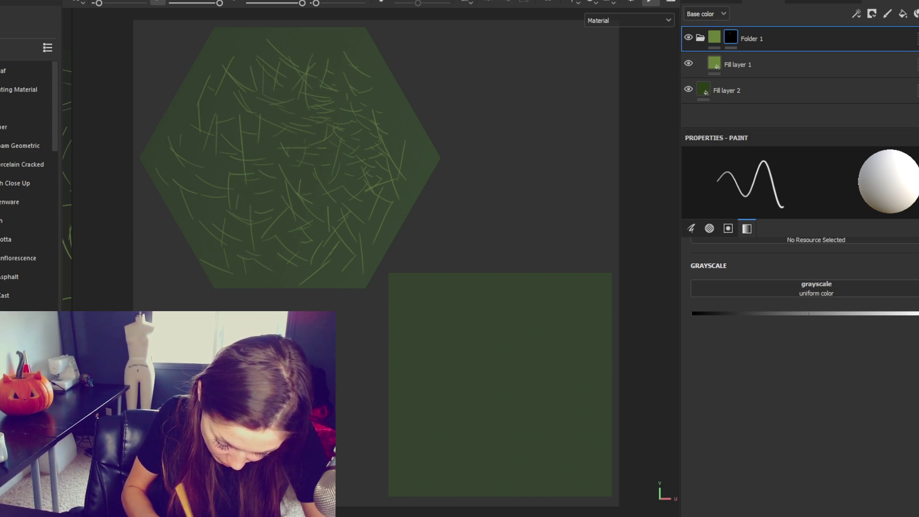
drag(217, 166, 195, 184)
drag(207, 150, 181, 161)
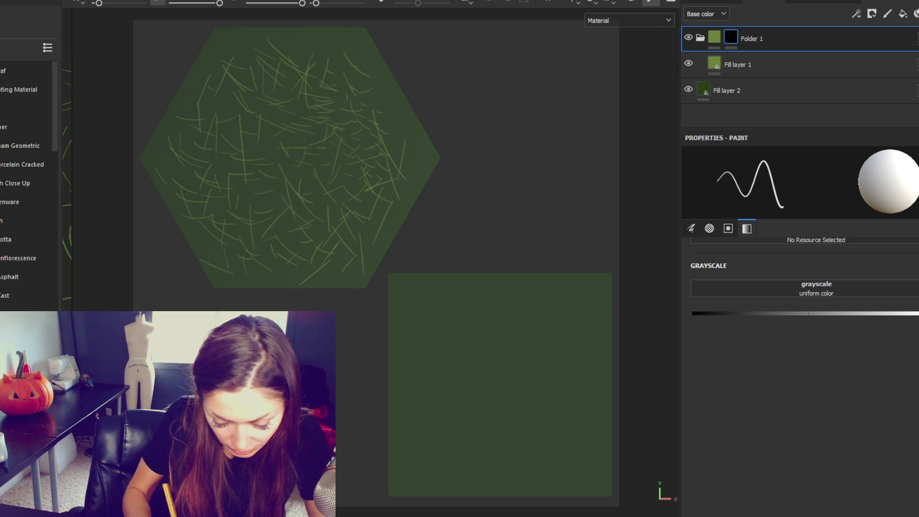
drag(296, 148, 263, 182)
drag(279, 126, 246, 160)
mouse_move(301, 192)
mouse_down()
mouse_move(275, 200)
mouse_move(299, 216)
mouse_up()
drag(279, 184, 254, 188)
drag(309, 149, 301, 176)
drag(242, 165, 218, 169)
drag(320, 178, 288, 189)
drag(325, 196, 315, 213)
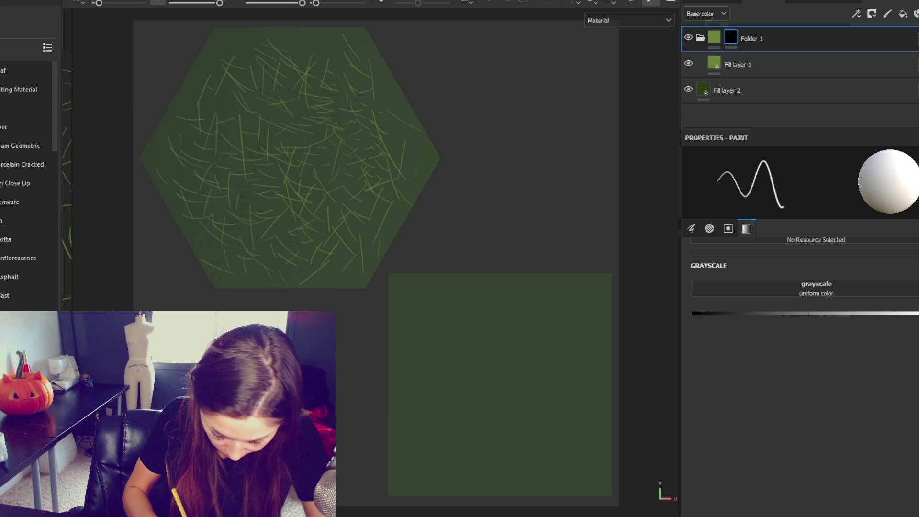
drag(265, 152, 265, 174)
drag(285, 182, 235, 190)
drag(237, 158, 222, 161)
mouse_move(299, 103)
mouse_down()
mouse_move(280, 129)
mouse_move(262, 118)
mouse_up()
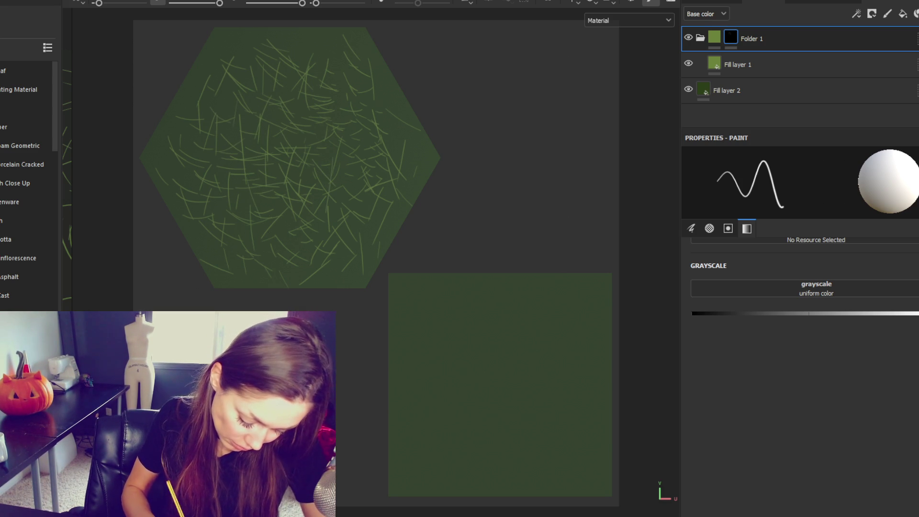
Step: Cover the square island with grass strands across its lower, right, upper and left parts
drag(457, 353, 496, 372)
drag(478, 342, 464, 397)
drag(441, 355, 470, 367)
drag(501, 337, 504, 376)
mouse_move(520, 422)
mouse_down()
mouse_move(505, 391)
mouse_move(540, 391)
mouse_up()
drag(541, 358, 559, 384)
drag(484, 392, 511, 397)
drag(482, 383, 518, 388)
drag(540, 336, 533, 363)
drag(501, 354, 528, 376)
drag(435, 324, 477, 342)
drag(477, 306, 475, 339)
drag(421, 408, 462, 423)
drag(486, 430, 501, 443)
drag(501, 419, 524, 443)
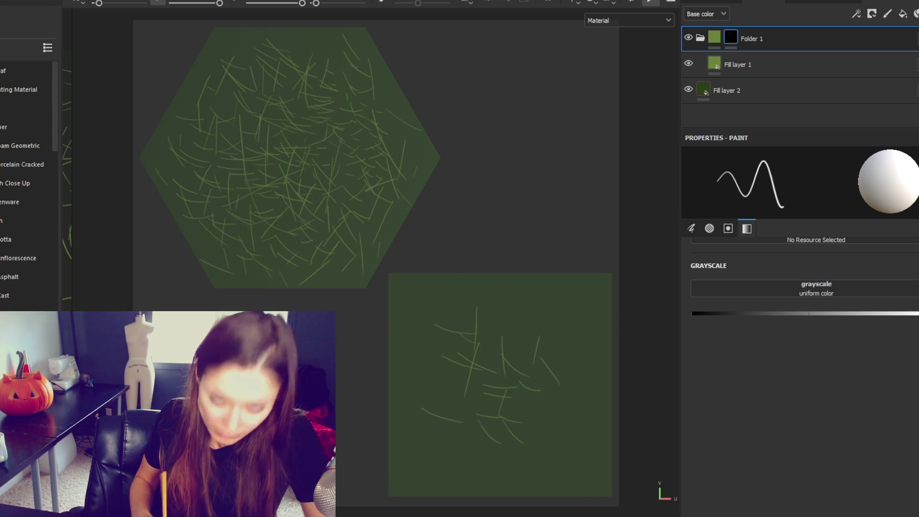
drag(530, 389, 551, 403)
drag(544, 405, 562, 422)
drag(525, 357, 553, 377)
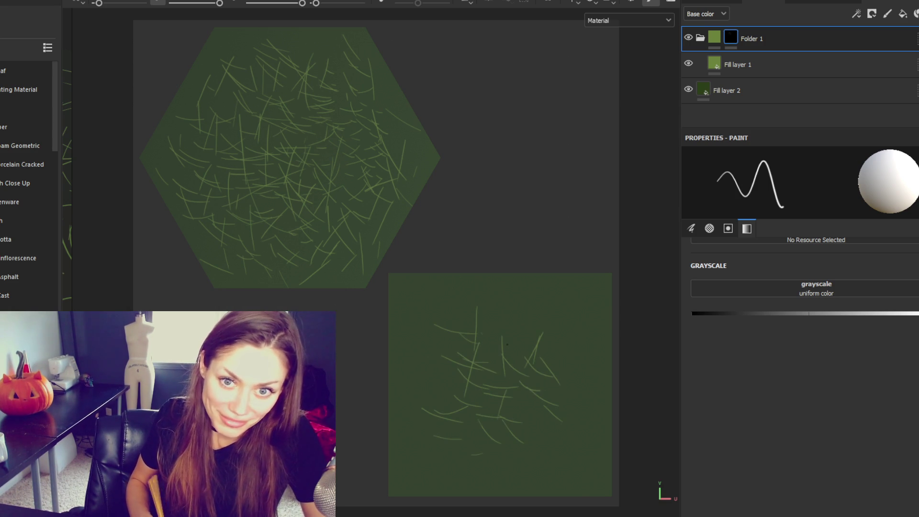
drag(490, 327, 506, 343)
drag(419, 378, 453, 394)
drag(517, 410, 510, 451)
drag(554, 429, 531, 467)
drag(563, 445, 551, 464)
drag(446, 447, 484, 449)
drag(533, 424, 533, 449)
drag(467, 460, 490, 466)
drag(443, 470, 470, 473)
drag(479, 411, 468, 448)
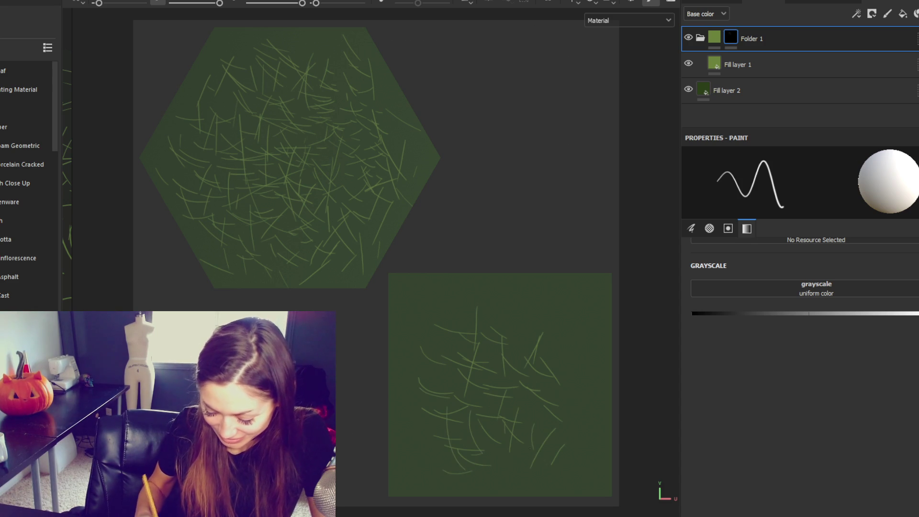
drag(549, 338, 560, 380)
drag(581, 309, 589, 355)
drag(570, 318, 584, 359)
drag(545, 450, 567, 429)
drag(493, 459, 531, 453)
drag(568, 377, 586, 396)
drag(558, 410, 574, 424)
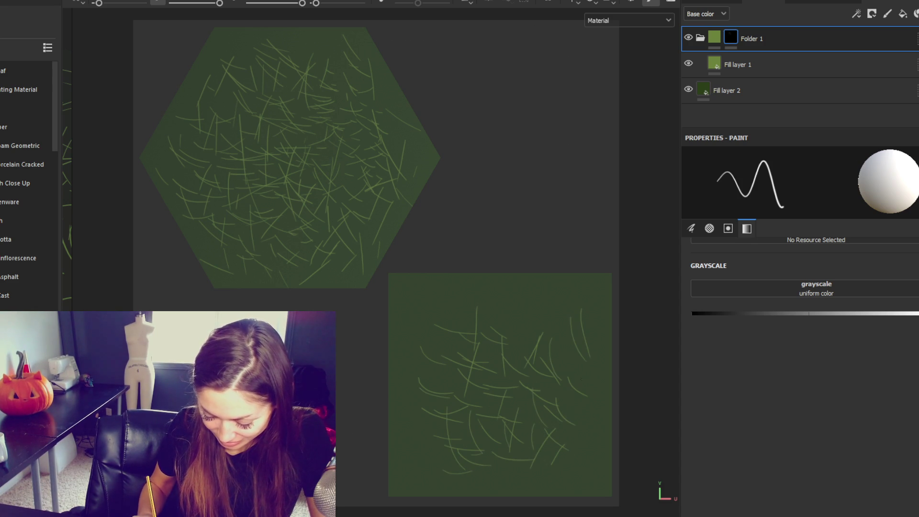
drag(489, 415, 523, 400)
mouse_move(524, 390)
mouse_down()
mouse_move(539, 376)
mouse_move(538, 357)
mouse_up()
drag(504, 342, 535, 313)
drag(428, 362, 451, 352)
mouse_move(439, 337)
mouse_down()
mouse_move(464, 313)
mouse_move(476, 318)
mouse_up()
drag(514, 333, 524, 317)
mouse_move(452, 303)
mouse_down()
mouse_move(489, 329)
mouse_move(499, 350)
mouse_up()
drag(420, 398, 459, 372)
drag(417, 445, 450, 436)
drag(420, 465, 487, 469)
mouse_move(480, 480)
mouse_down()
mouse_move(513, 470)
mouse_move(519, 435)
mouse_up()
drag(549, 461, 559, 440)
drag(569, 457, 583, 425)
drag(575, 435, 586, 409)
drag(553, 368, 573, 332)
drag(503, 339, 535, 302)
Step: Fill the square's sparse spots and remaining gaps with extra strands, finishing at its top right
drag(411, 316, 448, 336)
drag(473, 320, 471, 293)
drag(406, 305, 442, 326)
drag(488, 460, 504, 422)
drag(515, 478, 531, 441)
mouse_move(537, 477)
mouse_down()
mouse_move(571, 438)
mouse_move(530, 420)
mouse_up()
drag(534, 425, 538, 405)
drag(569, 330, 575, 295)
drag(435, 390, 422, 369)
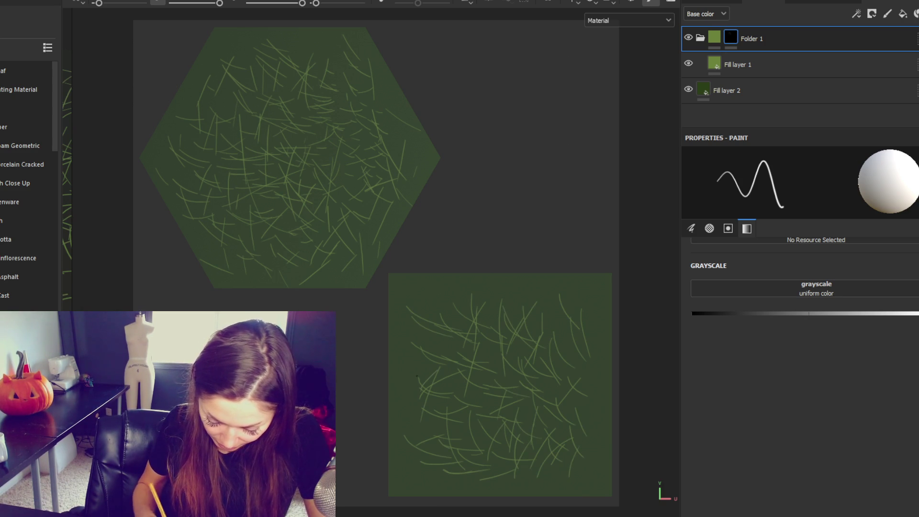
drag(499, 440, 513, 423)
drag(417, 471, 457, 463)
drag(500, 396, 537, 359)
drag(393, 378, 429, 386)
drag(397, 444, 417, 413)
drag(575, 425, 586, 382)
drag(519, 388, 530, 372)
drag(534, 413, 549, 394)
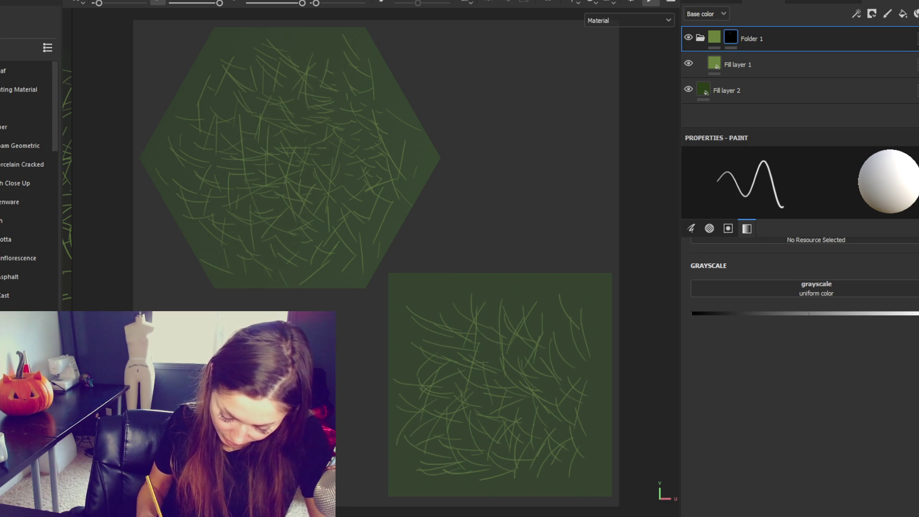
drag(469, 393, 501, 386)
drag(522, 421, 544, 378)
drag(459, 440, 493, 429)
drag(538, 366, 565, 349)
drag(509, 426, 526, 390)
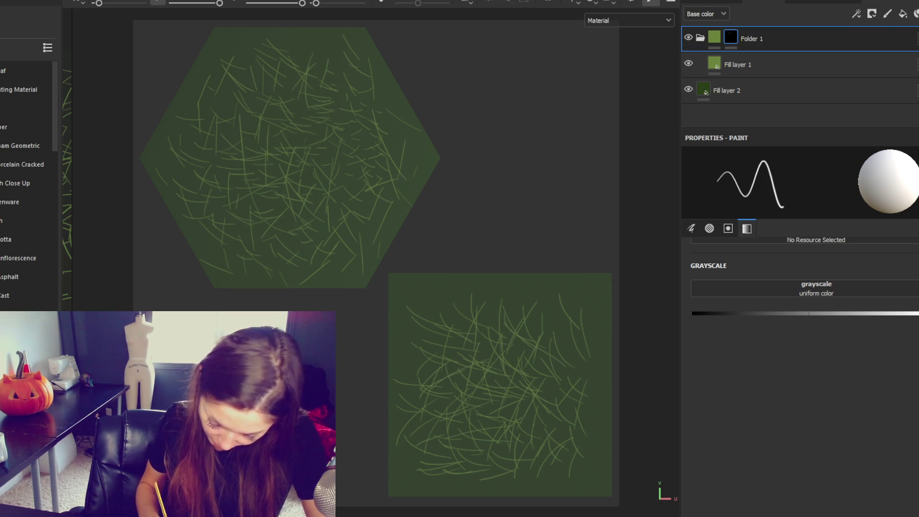
drag(502, 415, 519, 401)
drag(520, 434, 542, 423)
drag(487, 378, 506, 376)
mouse_move(509, 353)
mouse_down()
mouse_move(532, 348)
mouse_move(566, 319)
mouse_up()
drag(546, 400, 573, 348)
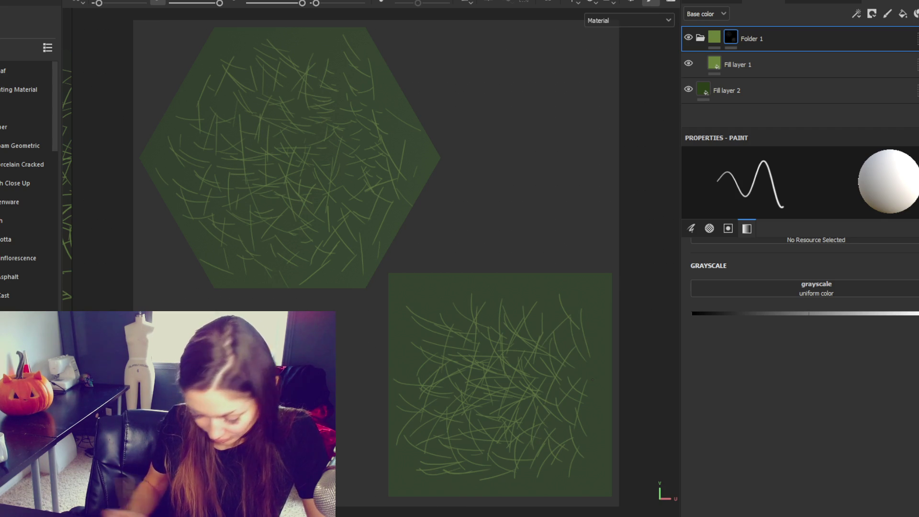
Step: Inspect Fill layer 2's fill settings, then orbit the 3D view to see the grass strokes edge-on
click(696, 90)
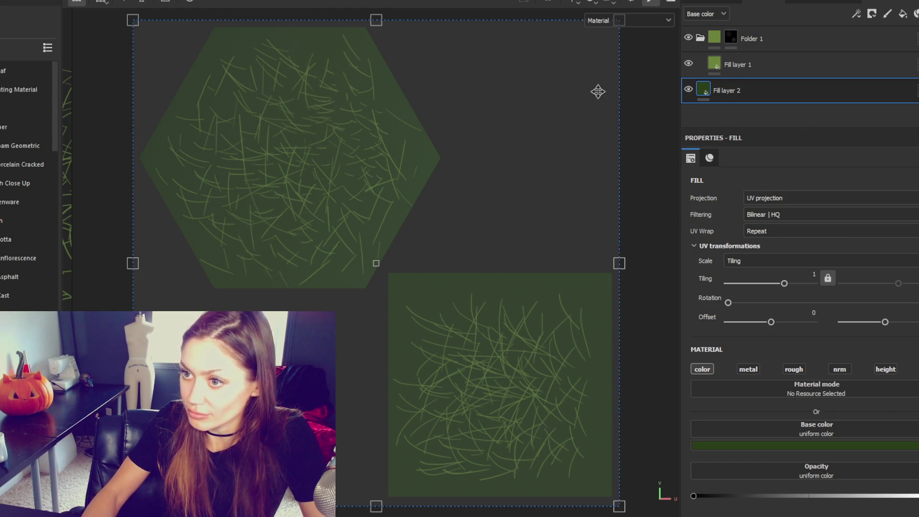
key(F2)
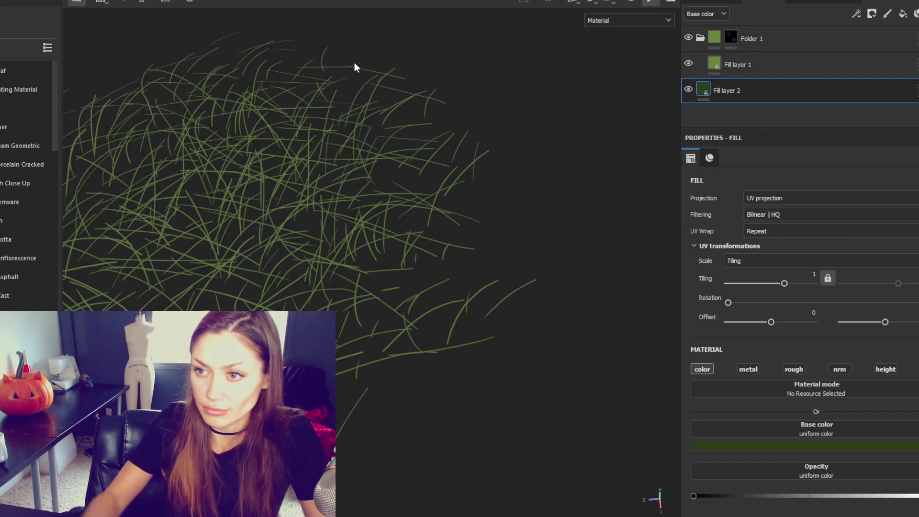
mouse_move(355, 135)
alt+mouse_down()
mouse_move(407, 135)
mouse_move(455, 192)
mouse_move(310, 154)
mouse_move(263, 185)
mouse_move(343, 189)
alt+mouse_up()
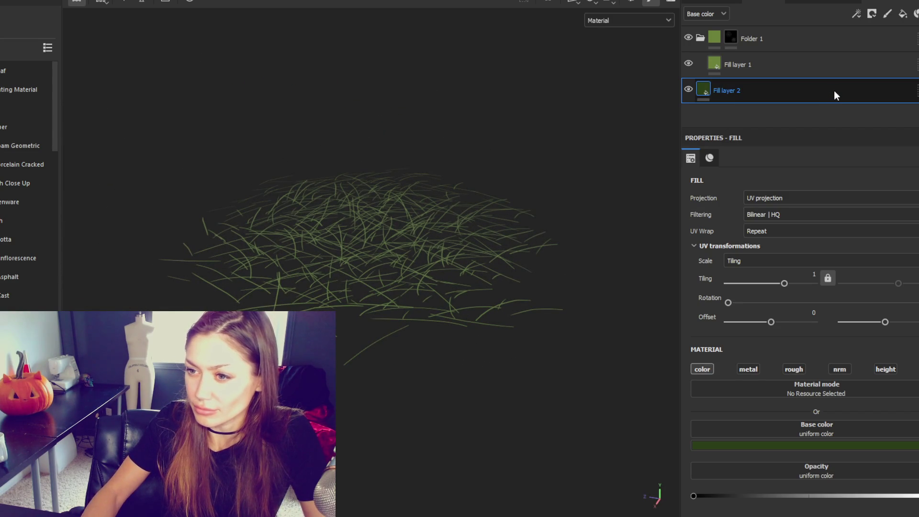
Step: Review the texture export settings and output templates, then close it and dismiss the import window unused
click(10, 0)
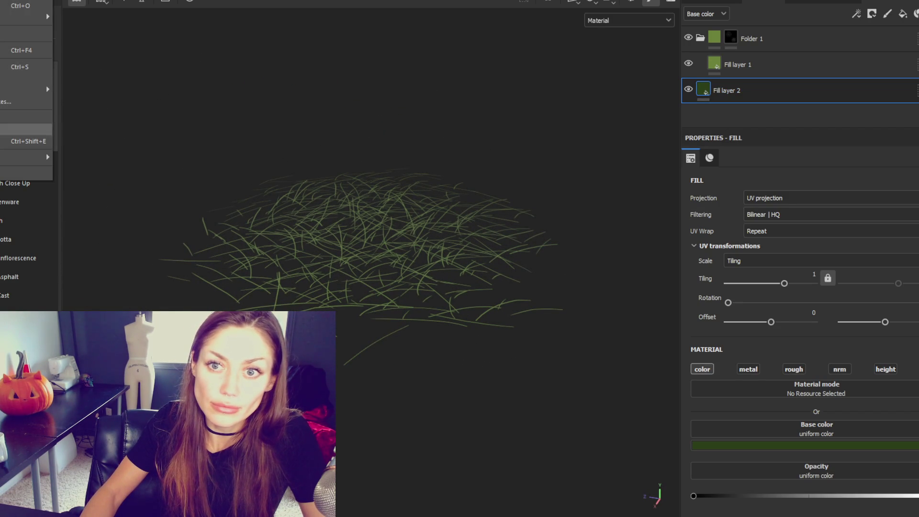
click(24, 141)
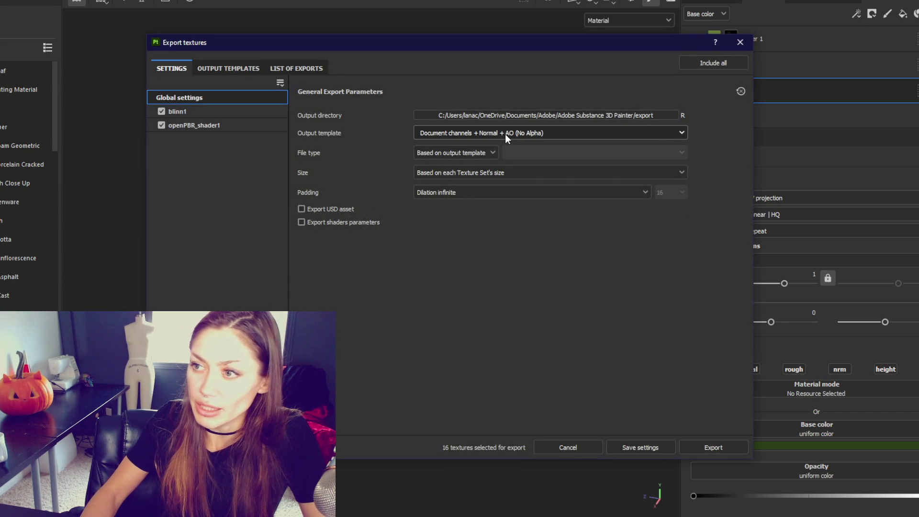
click(495, 134)
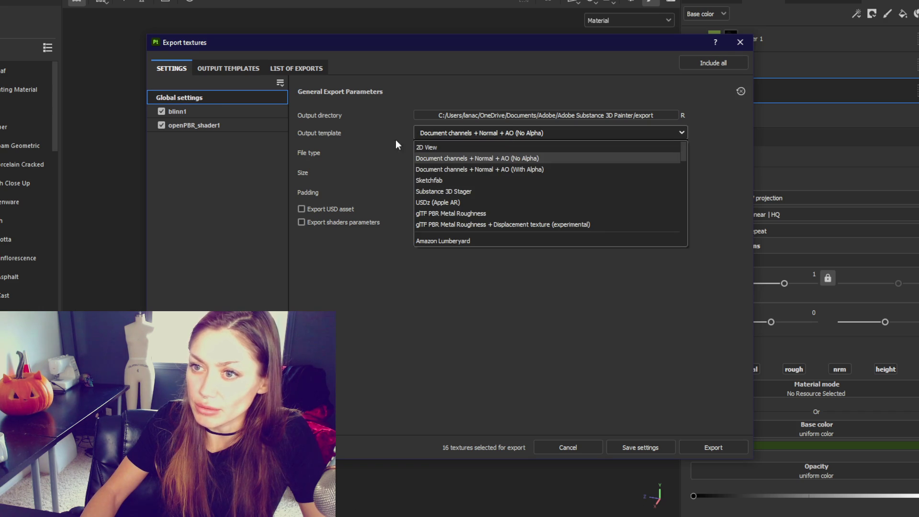
click(162, 111)
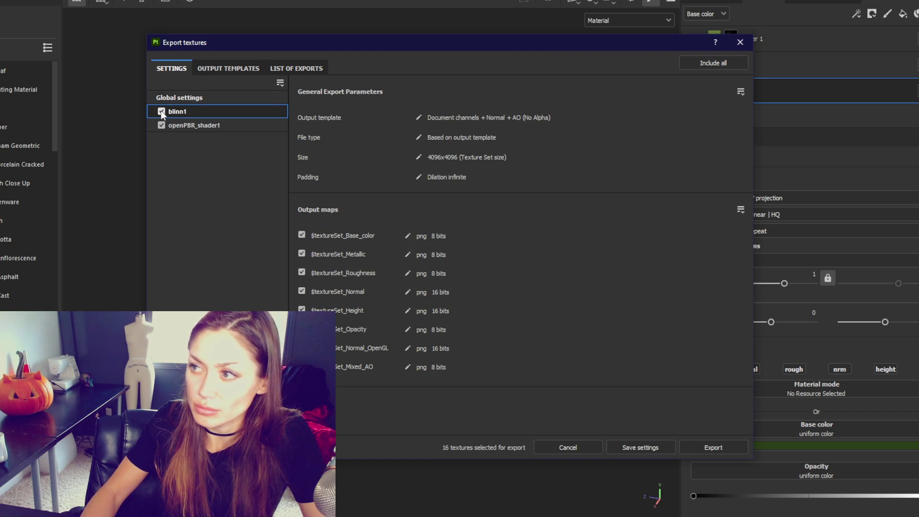
click(740, 42)
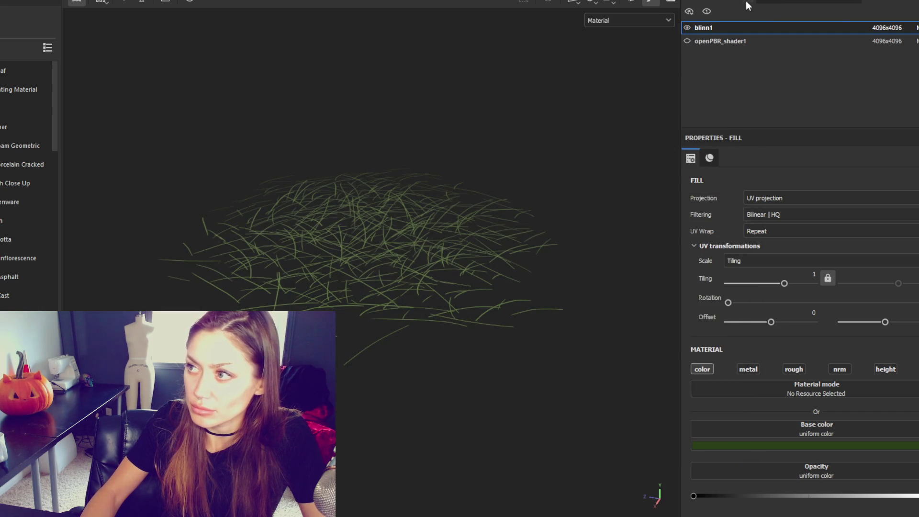
click(28, 117)
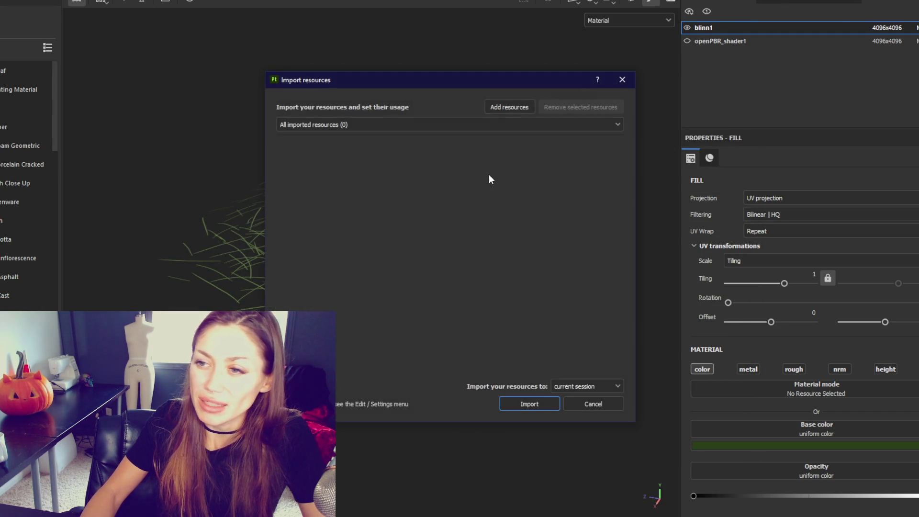
click(585, 405)
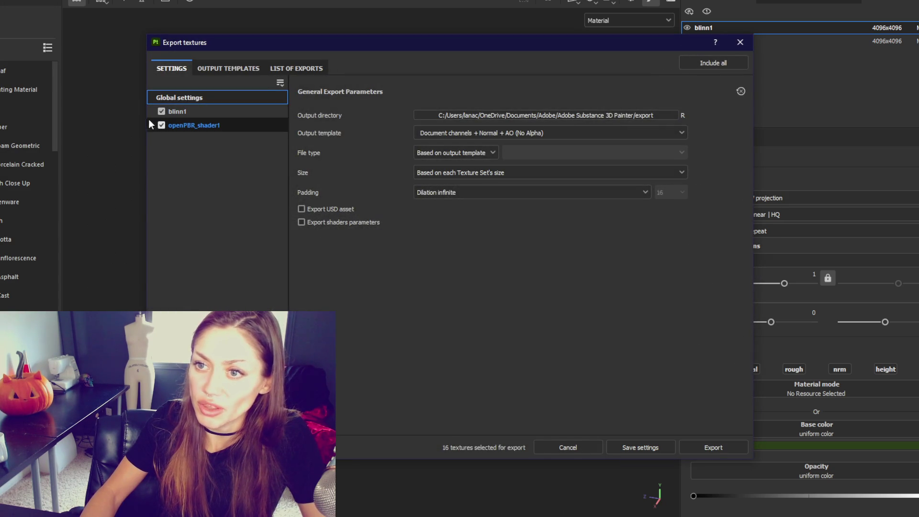
Step: In texture export, exclude openPBR_shader1 so only blinn1 will be exported, keeping the output folder
click(168, 126)
click(162, 126)
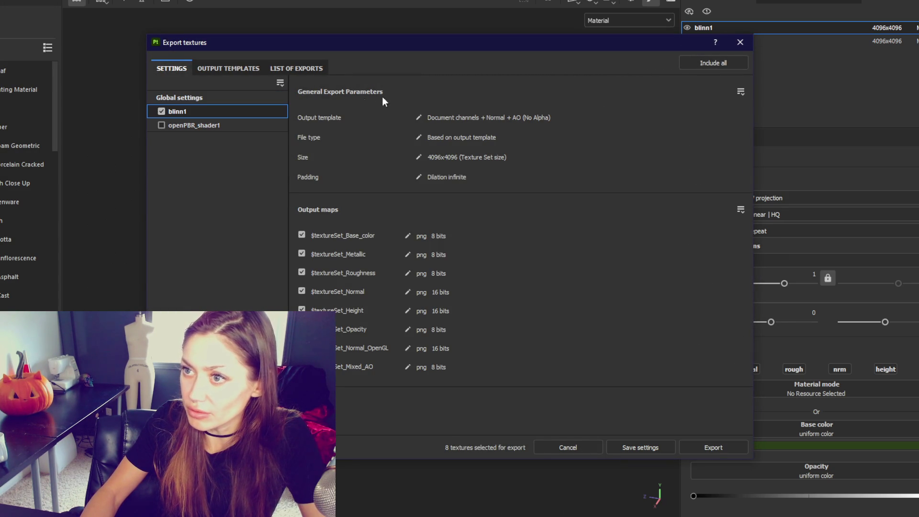
click(228, 72)
click(183, 70)
click(191, 95)
click(473, 119)
key(Escape)
Step: Export blinn1 with the Opacity output template as Grayscale.png (4096x4096, 8-bit PNG)
click(460, 133)
scroll(471, 205, down, 2)
scroll(460, 171, up, 1)
scroll(458, 188, down, 5)
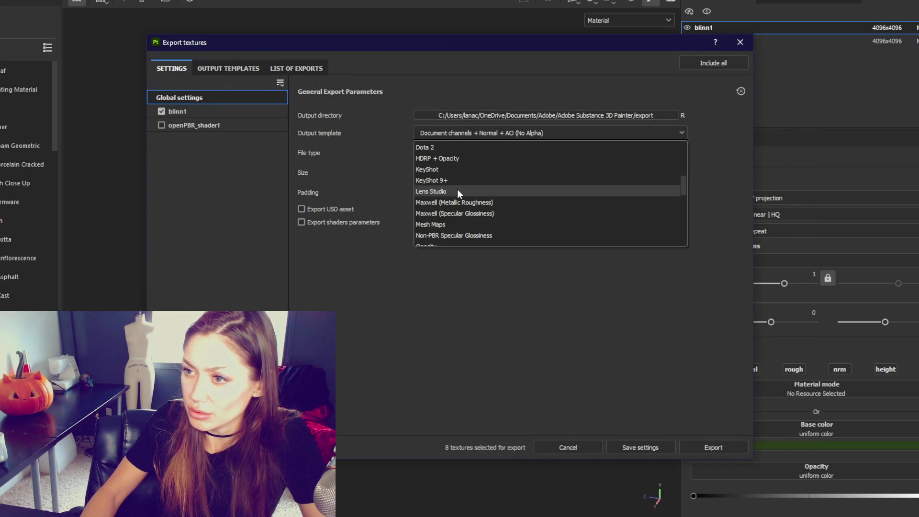
scroll(454, 223, down, 1)
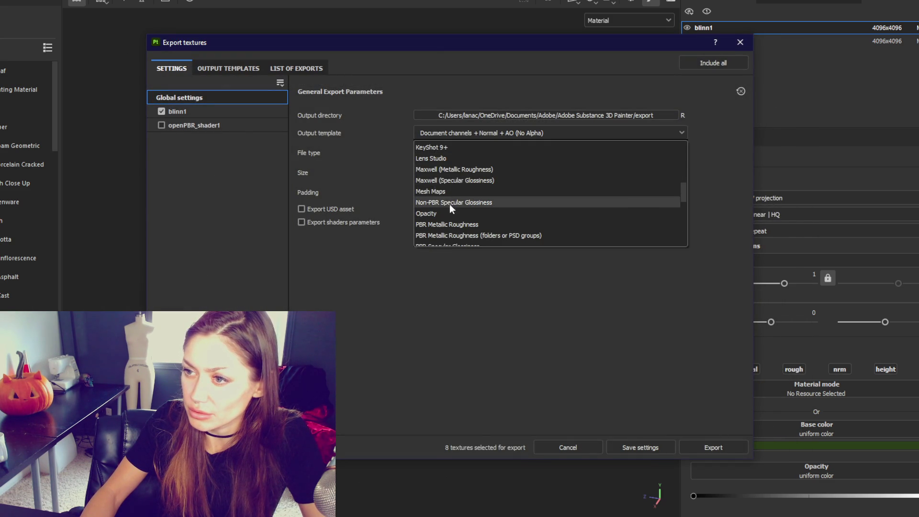
click(458, 213)
click(713, 447)
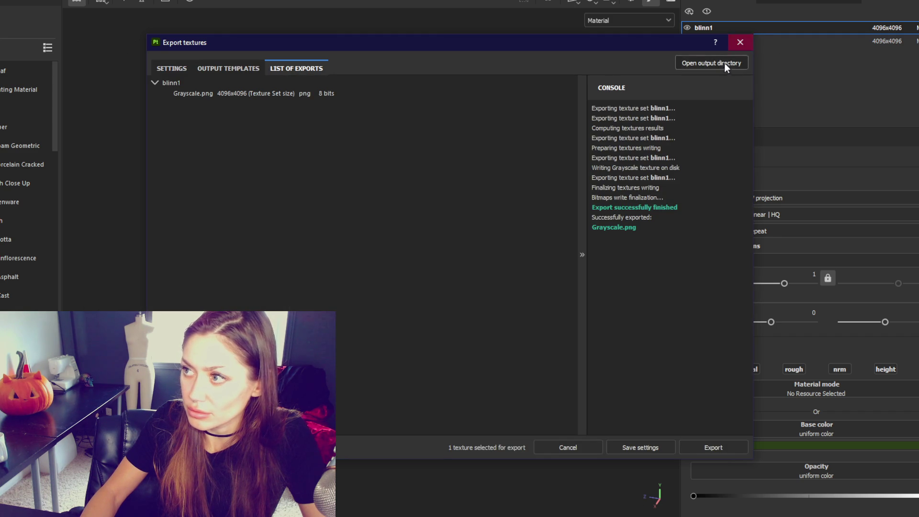
click(739, 44)
scroll(868, 340, down, 4)
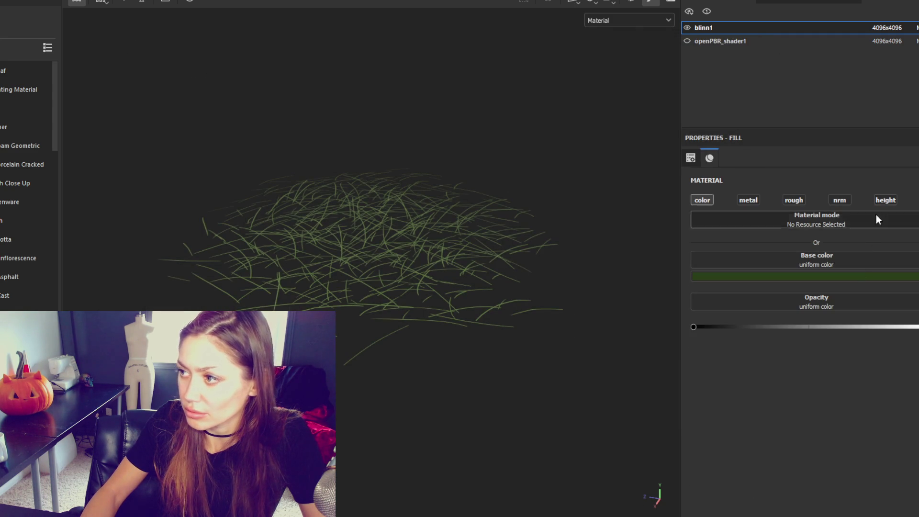
Step: Enable height on Fill layer 1 at 0.054 and turn off height on Fill layer 2
click(885, 200)
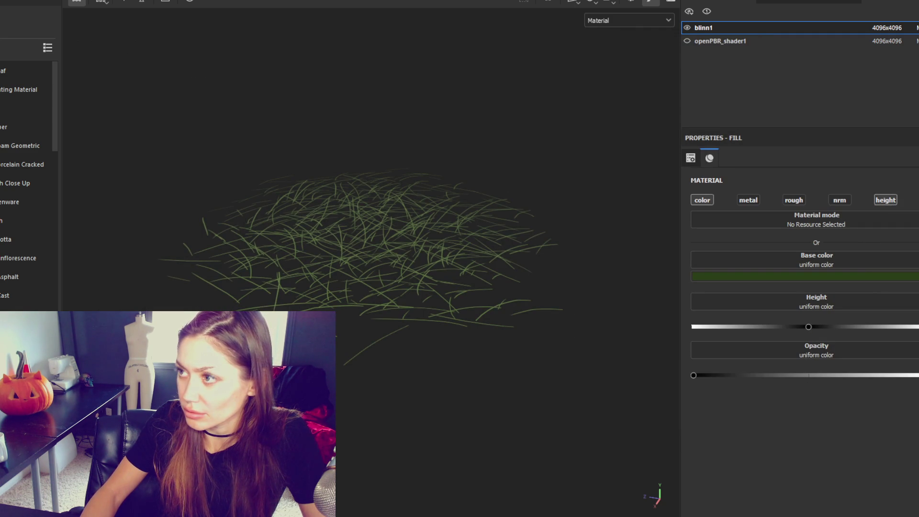
click(771, 3)
click(761, 71)
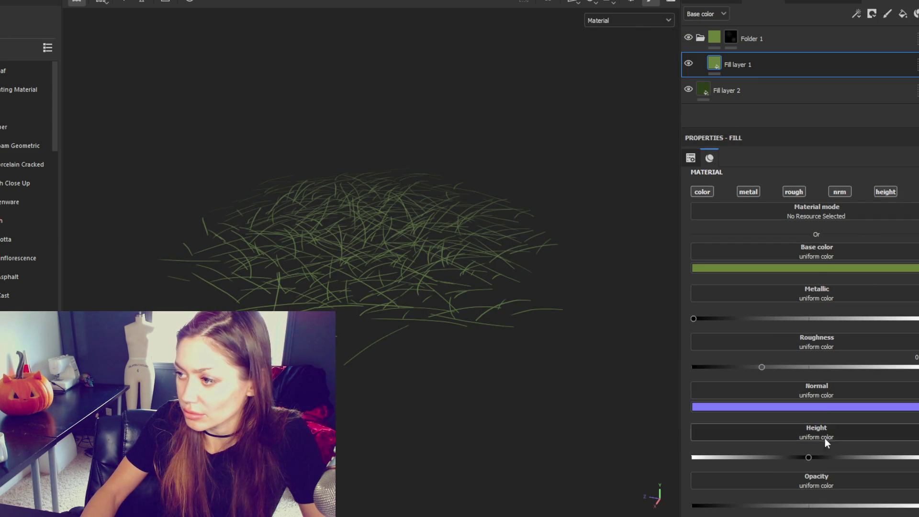
click(813, 457)
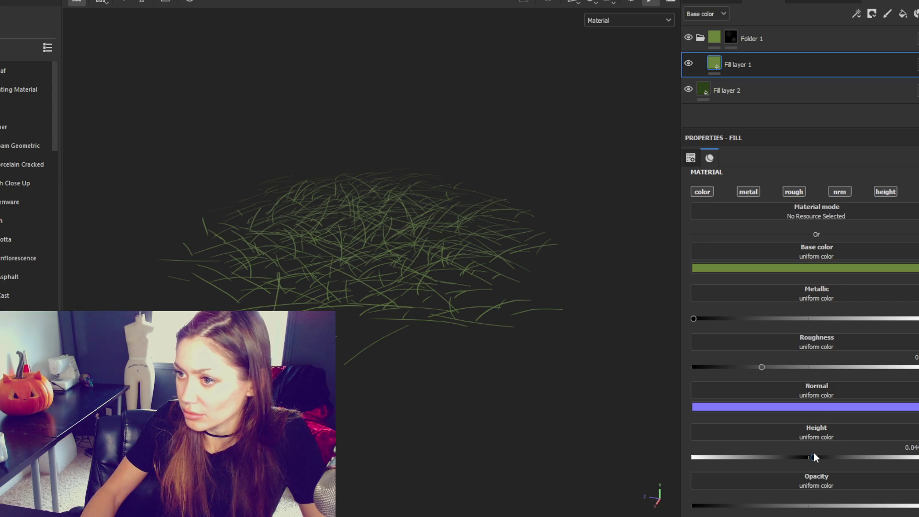
click(770, 98)
click(883, 201)
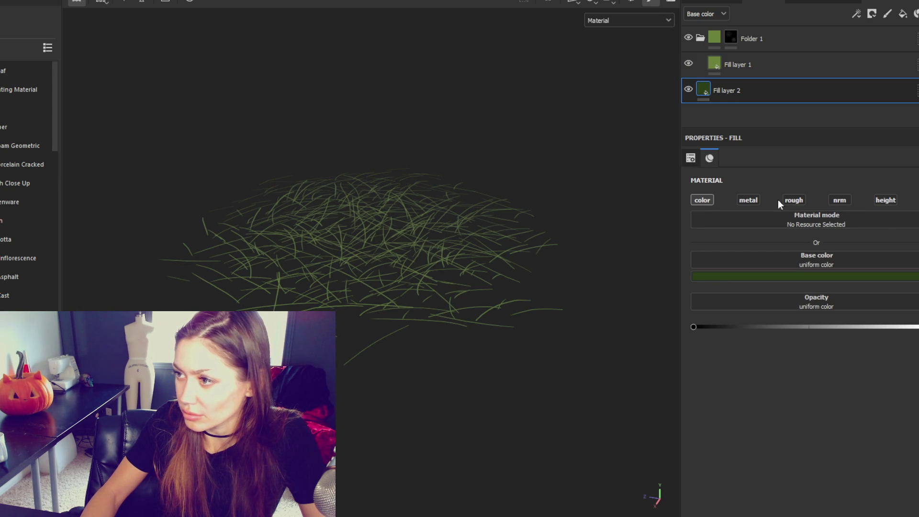
click(745, 61)
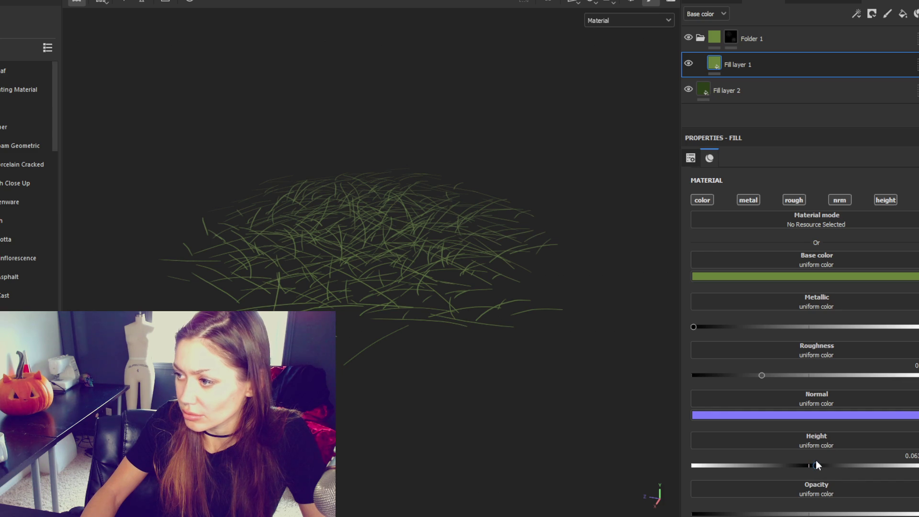
drag(815, 465, 814, 465)
Step: Export blinn1's textures with the Unity HD Render Pipeline (Metallic Standard) template as four PNG maps
click(9, 0)
click(32, 166)
click(242, 109)
key(Up)
scroll(516, 184, up, 2)
click(519, 178)
click(685, 446)
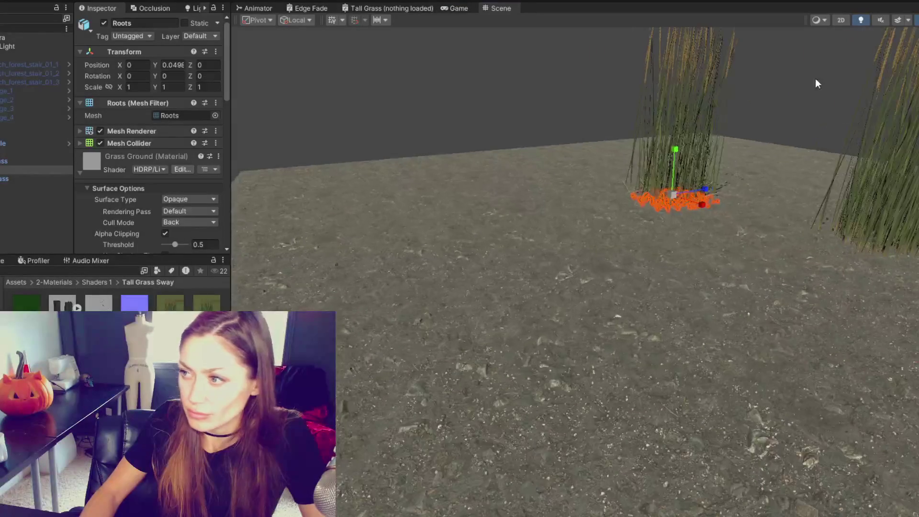
Step: Delete Grass_Bundle, frame the grass2 clump, and bring up the Grayscale 3 texture's import settings
click(522, 248)
key(f)
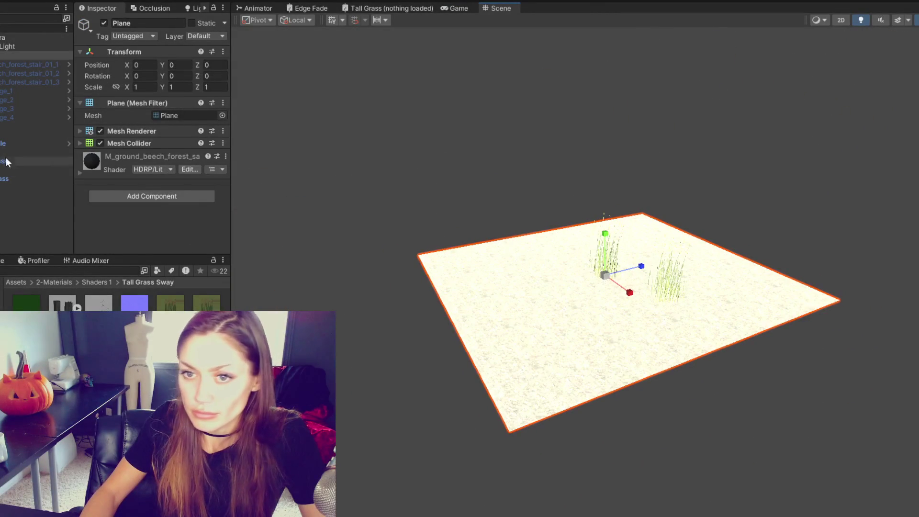
click(1, 145)
key(Delete)
click(2, 144)
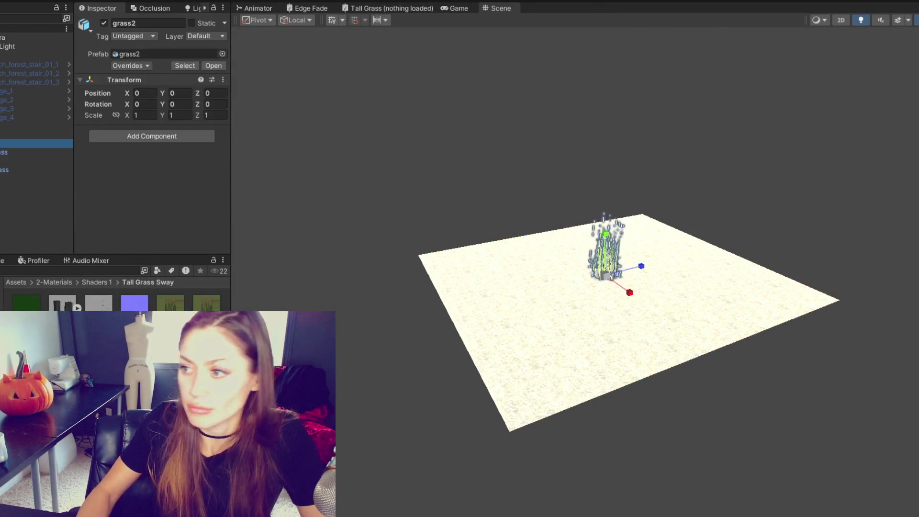
key(f)
scroll(691, 242, up, 5)
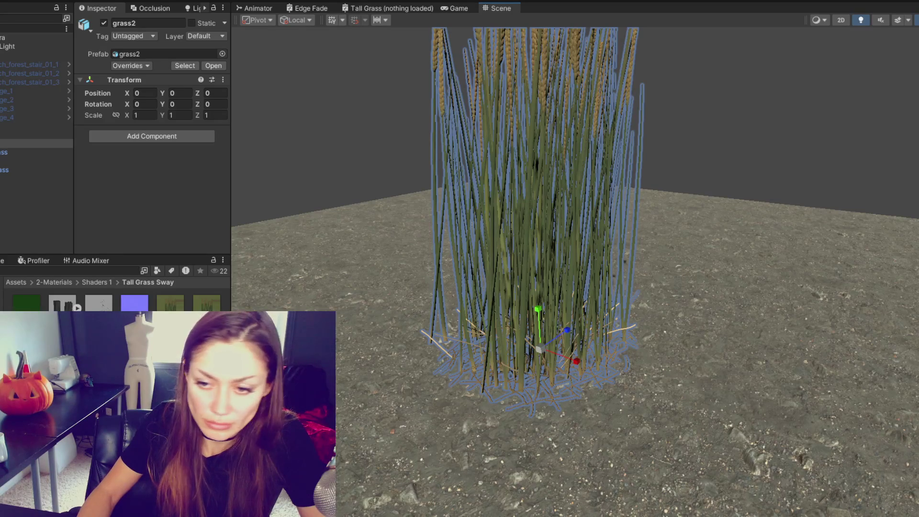
click(99, 301)
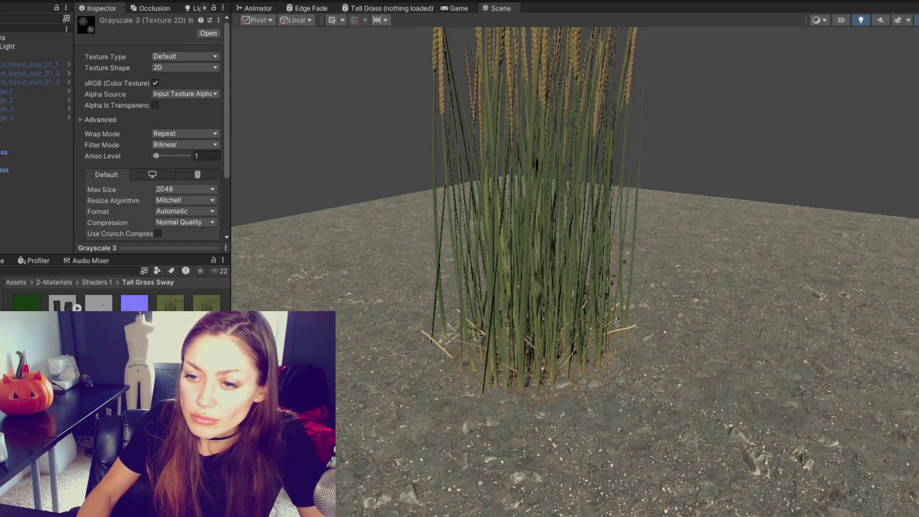
Step: Set Grayscale 3's Alpha Source to From Gray Scale and save the import changes
click(166, 93)
click(176, 125)
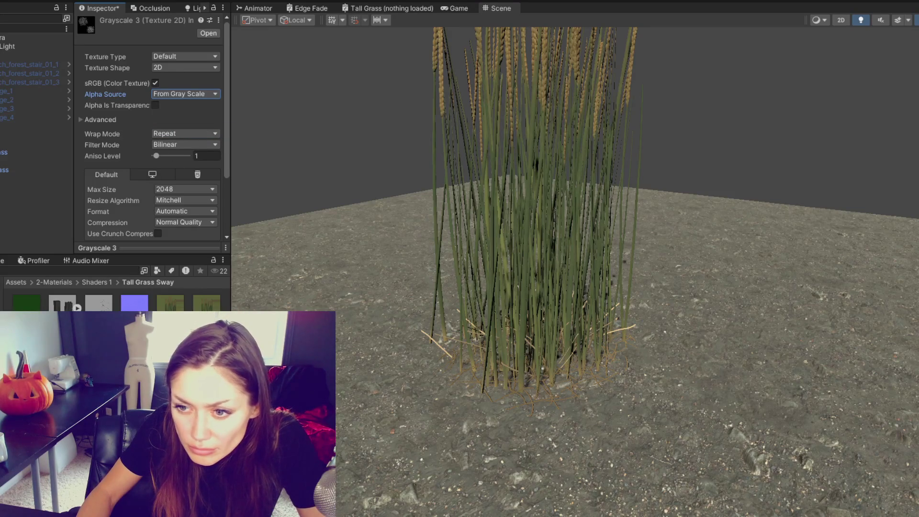
click(106, 309)
click(430, 280)
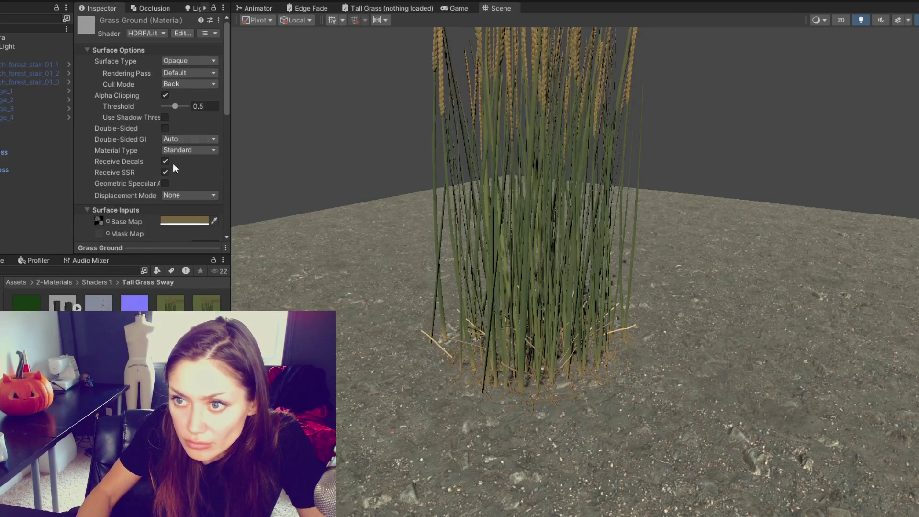
Step: Remove the normal map from the Grass Ground material
scroll(100, 222, down, 3)
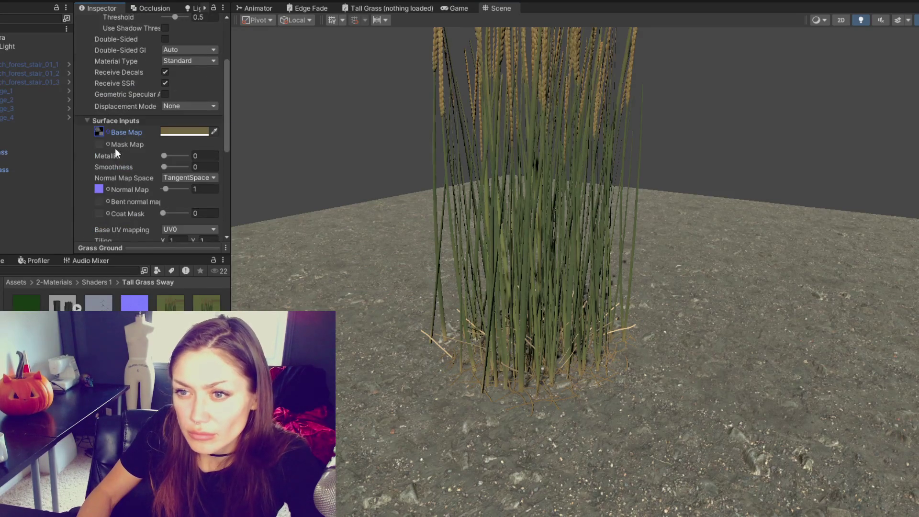
click(99, 190)
key(Delete)
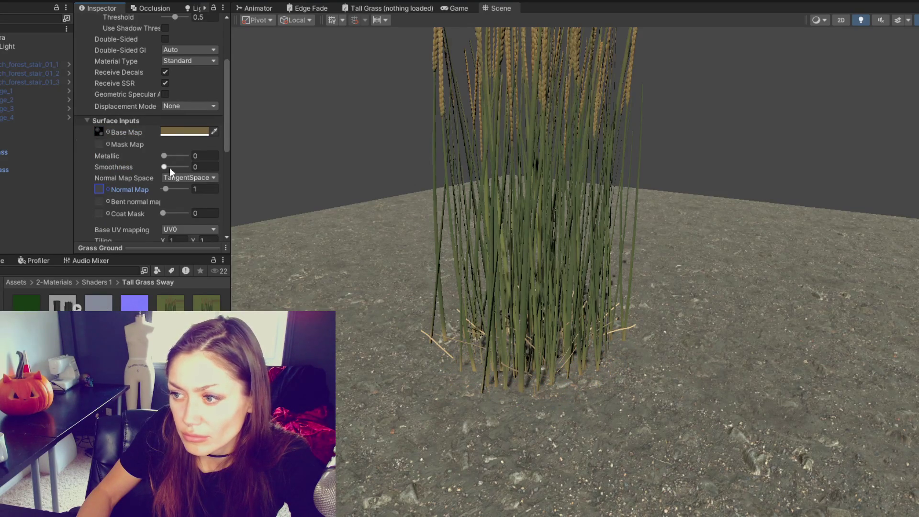
Step: Raise the grass2 clump slightly to Y 0.084 above the ground, then deselect it
click(28, 144)
drag(539, 311, 541, 300)
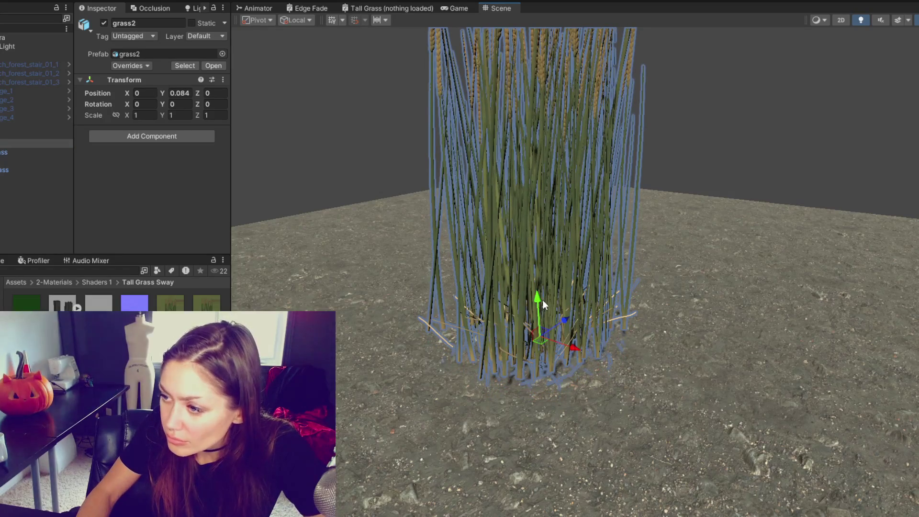
click(671, 170)
scroll(607, 233, up, 5)
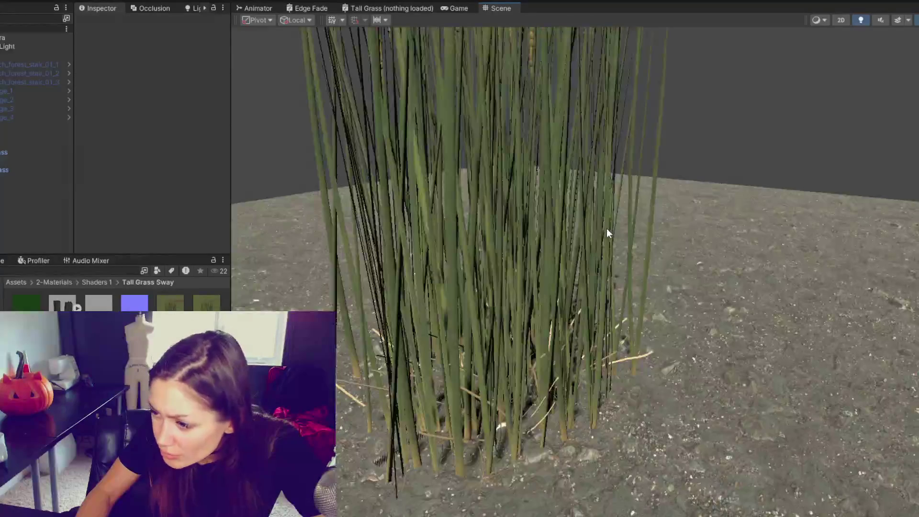
scroll(607, 228, down, 4)
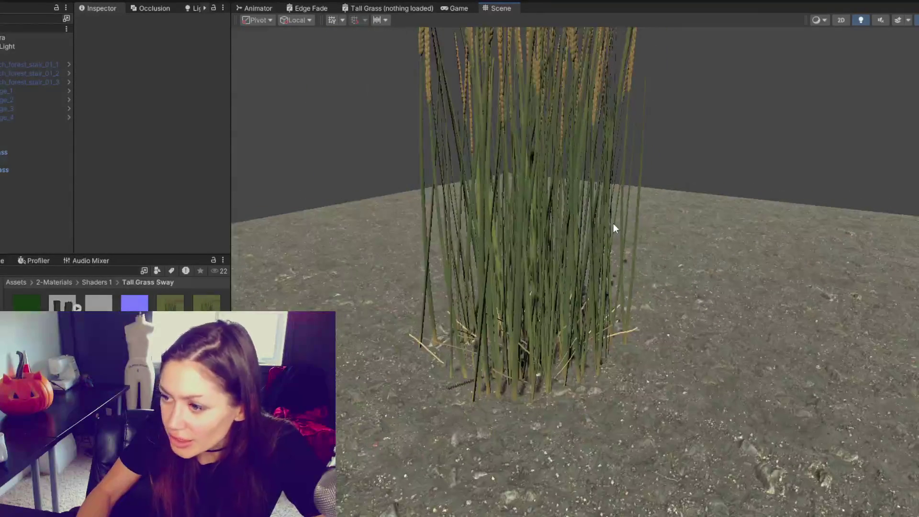